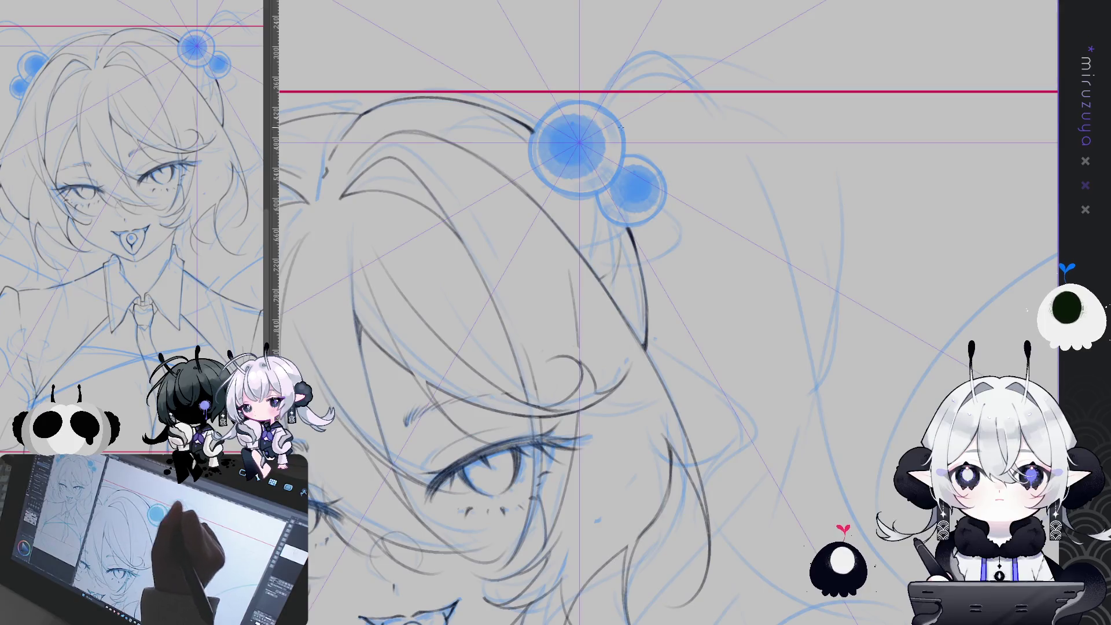
Hide the perspective ruler and ink the large blue orb's dark outline.
drag(689, 158, 687, 164)
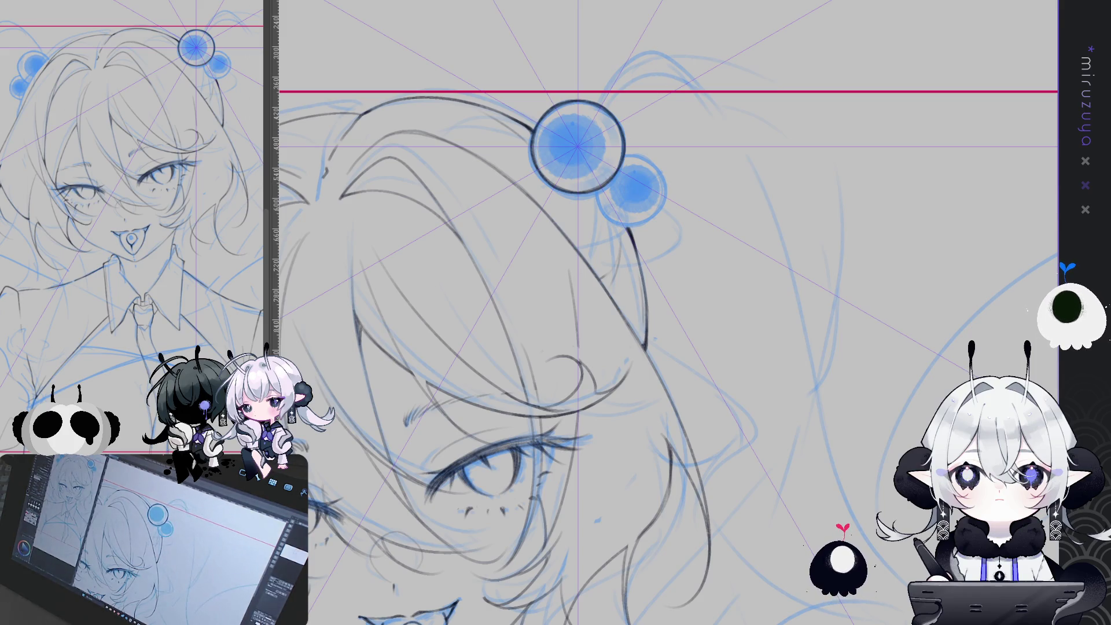
key(ctrl+2)
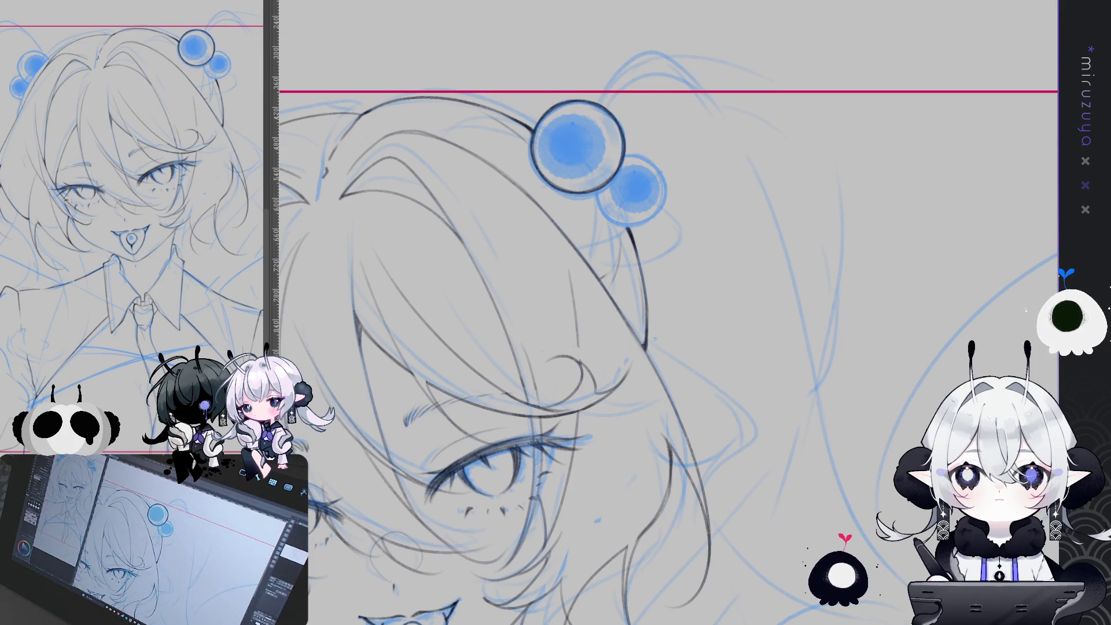
mouse_move(564, 139)
mouse_down()
mouse_move(585, 157)
mouse_move(653, 170)
mouse_up()
Paste a scaled-down copy of the orb and place it beside the large one.
key(ctrl+v)
key(ctrl+t)
drag(678, 120, 668, 151)
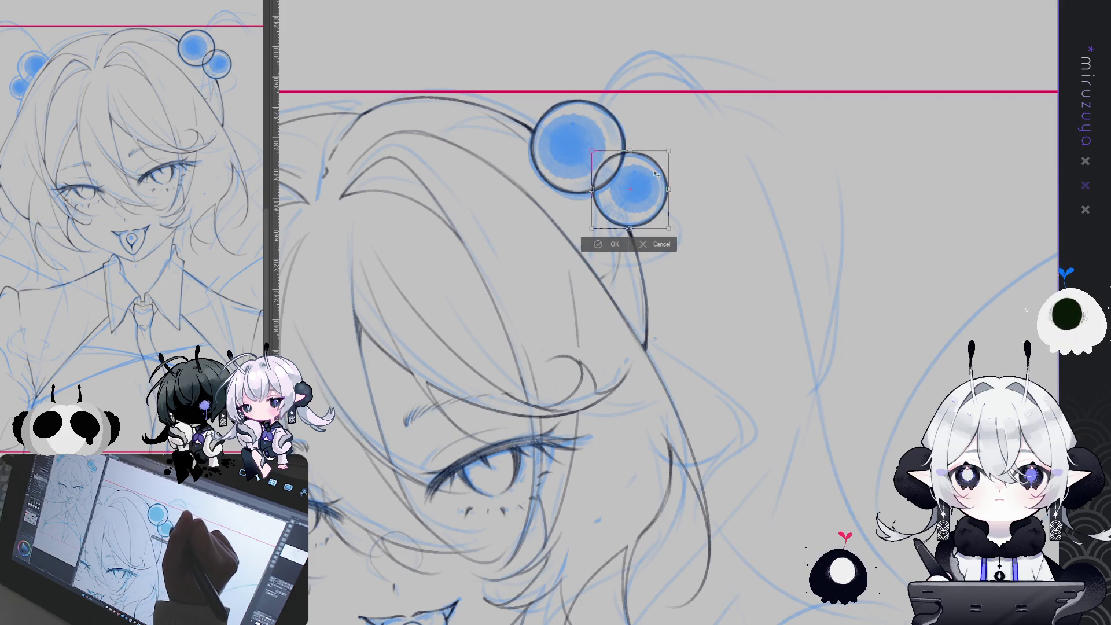
click(615, 246)
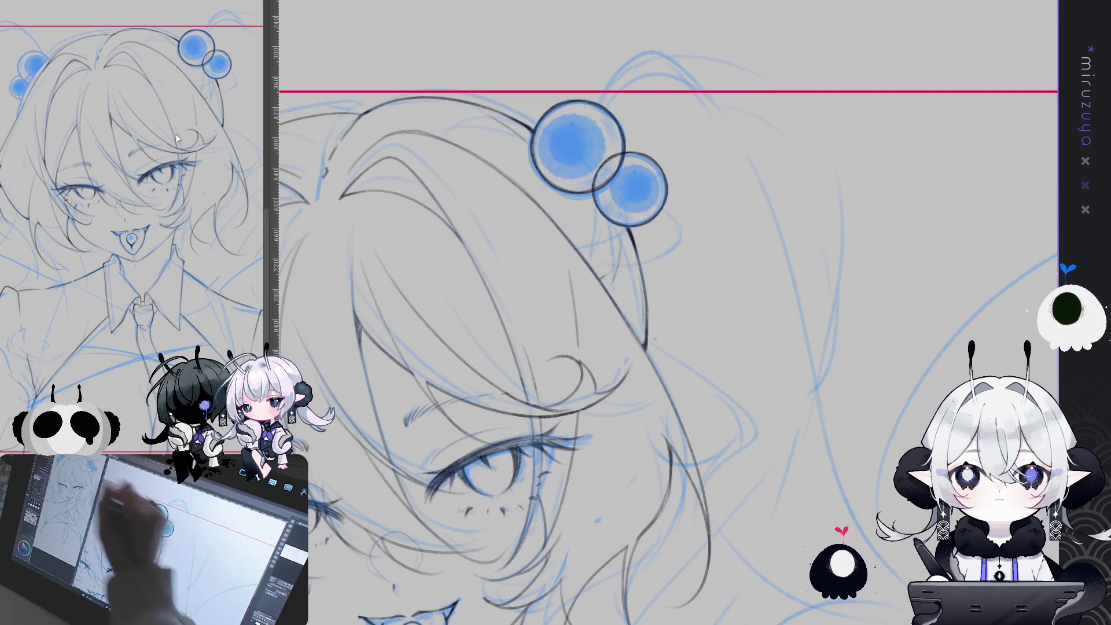
drag(644, 211, 640, 214)
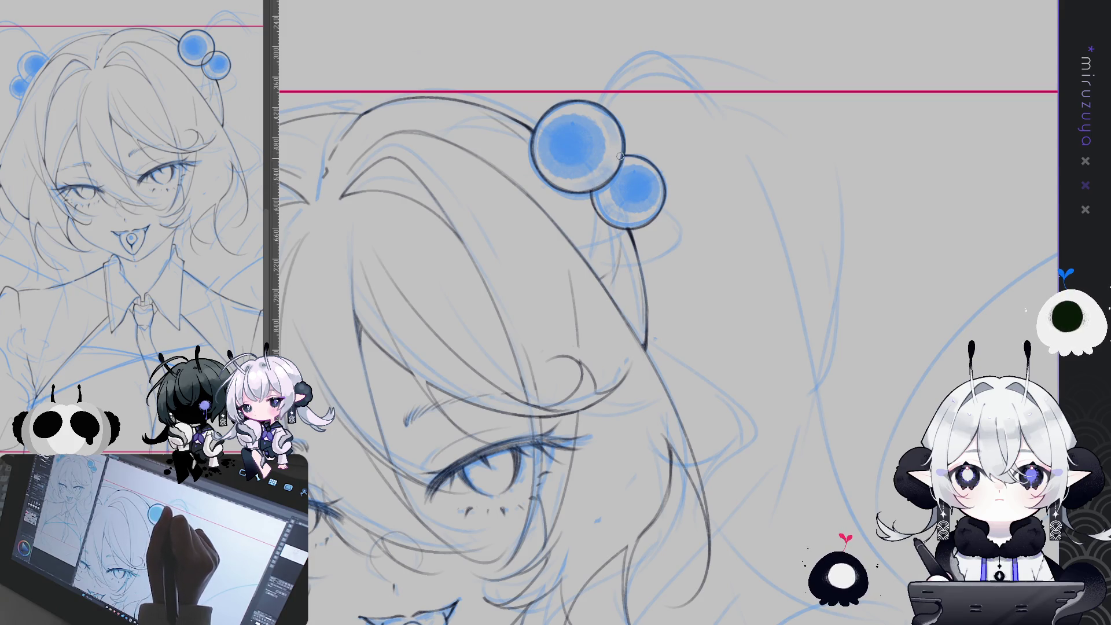
drag(664, 146, 902, 82)
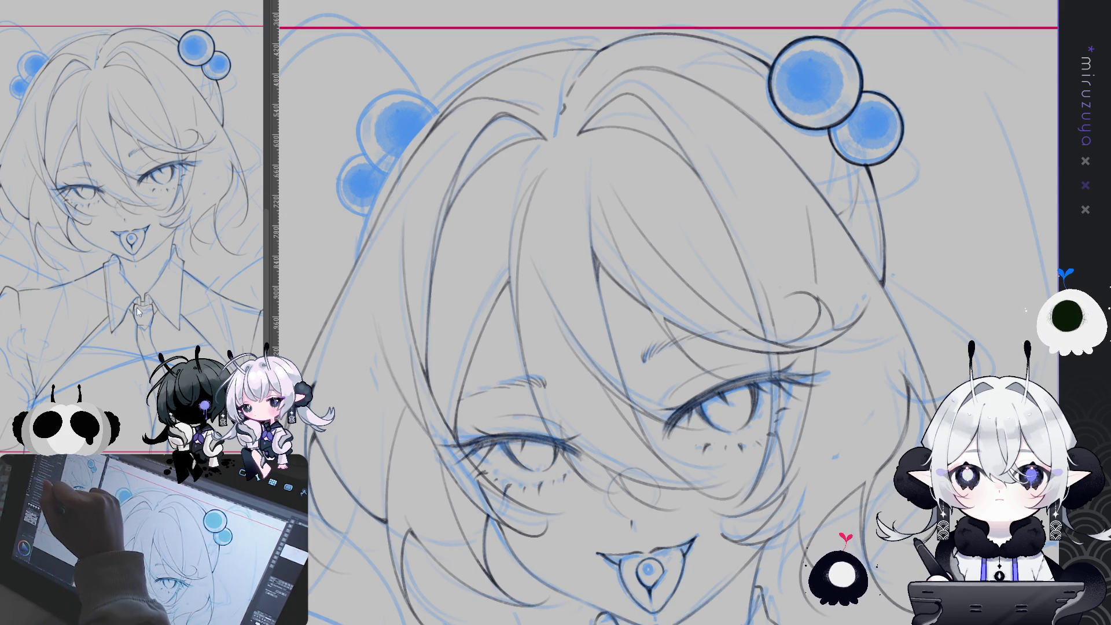
Paste a copy of the outlined orb pair onto the left hair clip and commit it.
key(ctrl+v)
drag(831, 109, 382, 144)
mouse_move(454, 101)
mouse_down()
mouse_move(442, 90)
mouse_move(434, 117)
mouse_move(453, 122)
mouse_move(452, 140)
mouse_up()
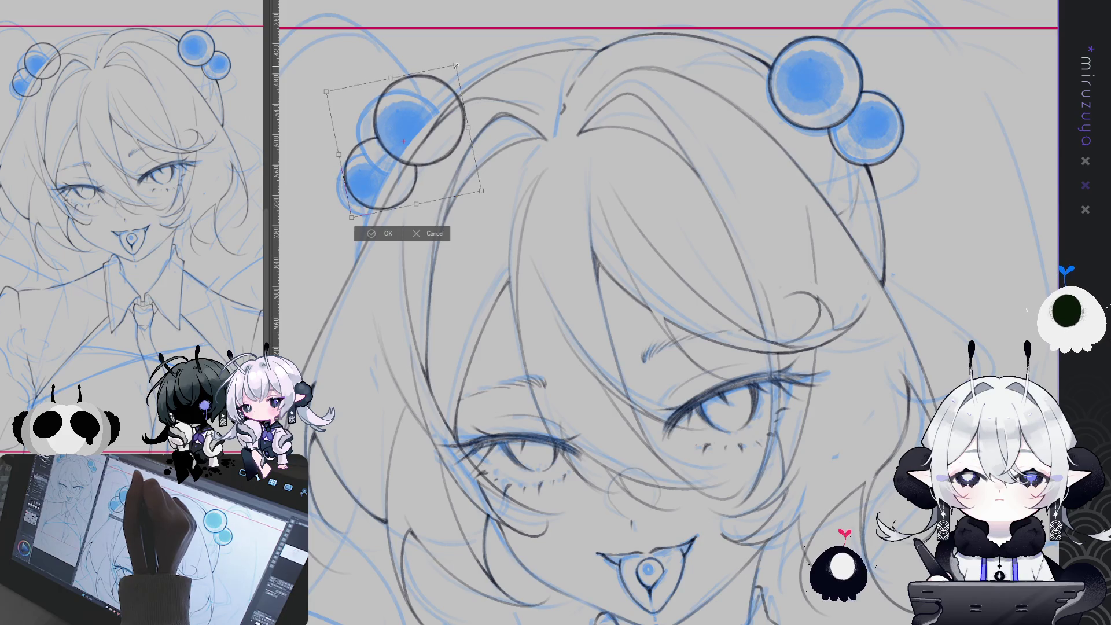
key(Return)
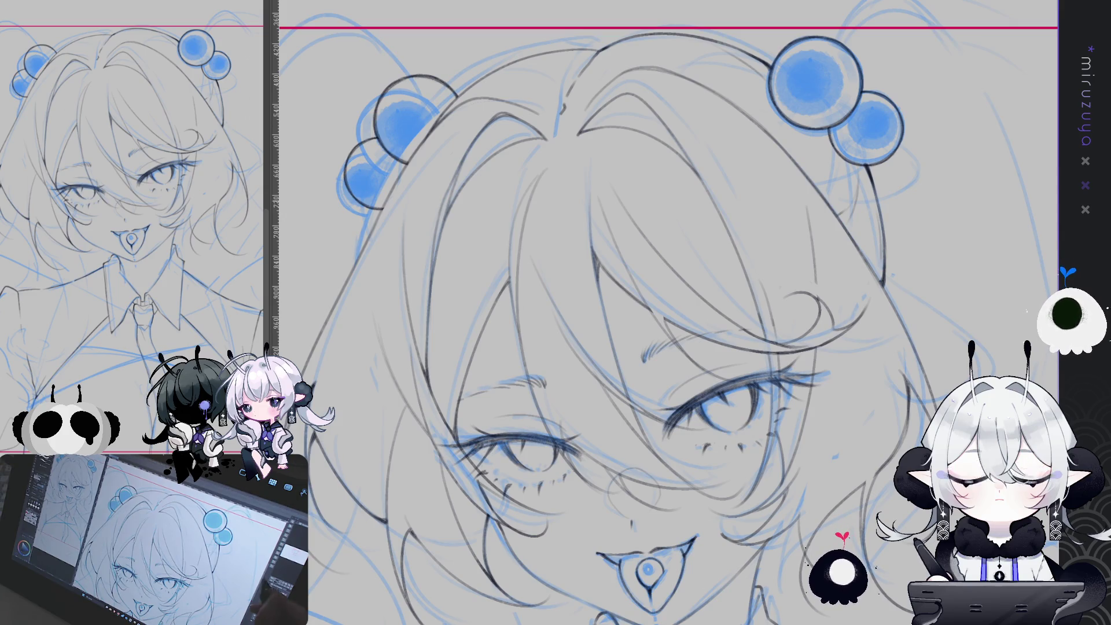
key(ctrl+minus)
drag(637, 347, 620, 263)
mouse_move(636, 347)
mouse_down()
mouse_move(600, 342)
mouse_move(587, 324)
mouse_up()
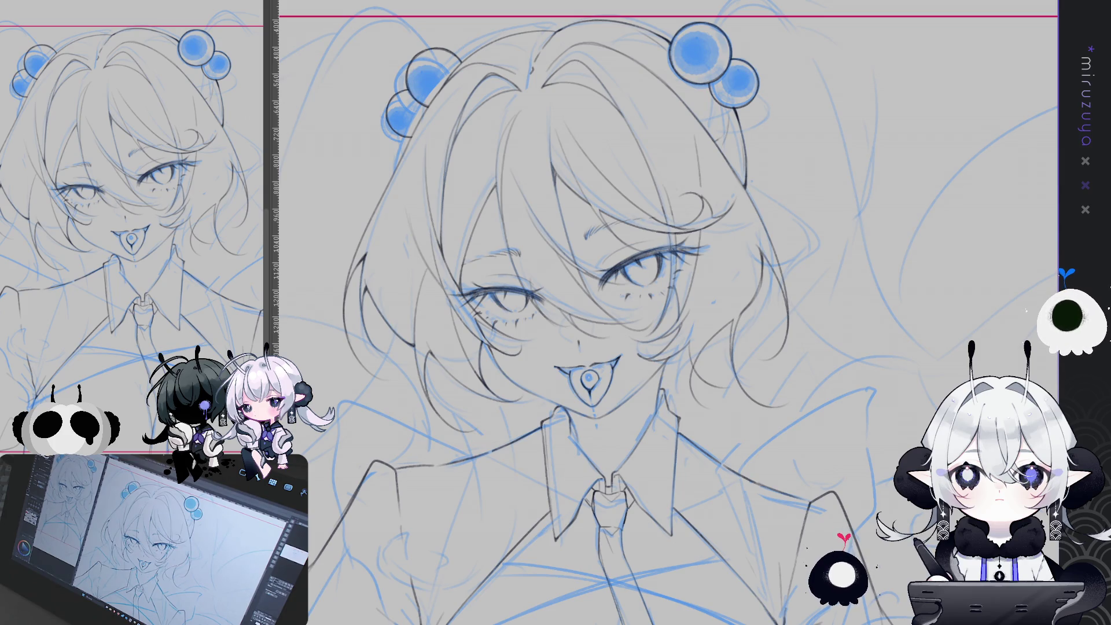
mouse_move(577, 354)
mouse_down()
mouse_move(603, 331)
mouse_move(581, 341)
mouse_up()
key(ctrl+d)
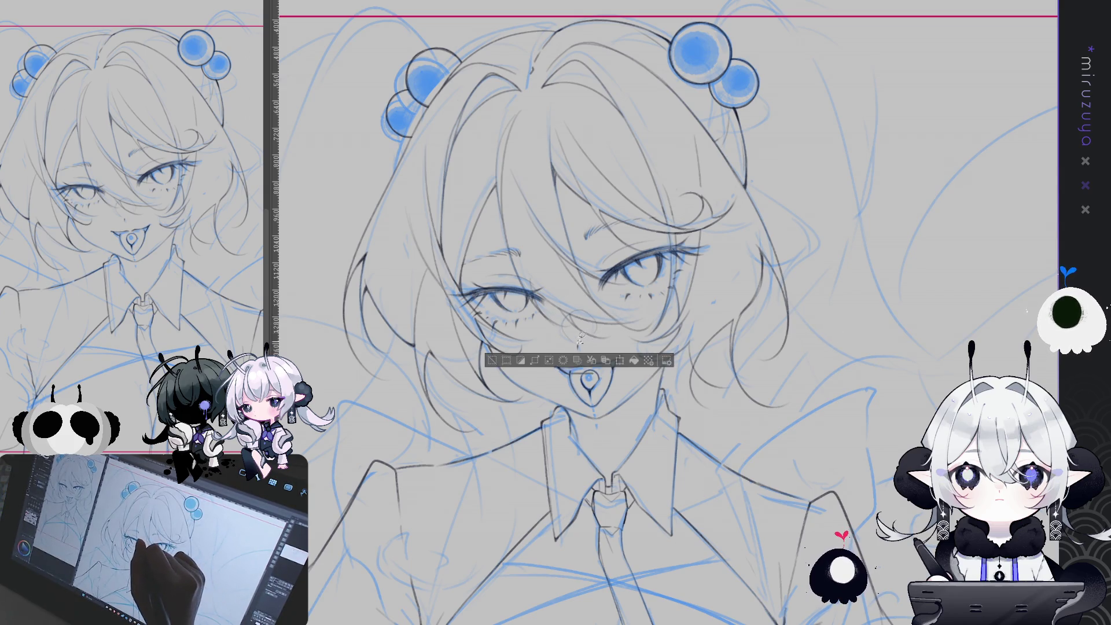
key(ctrl+d)
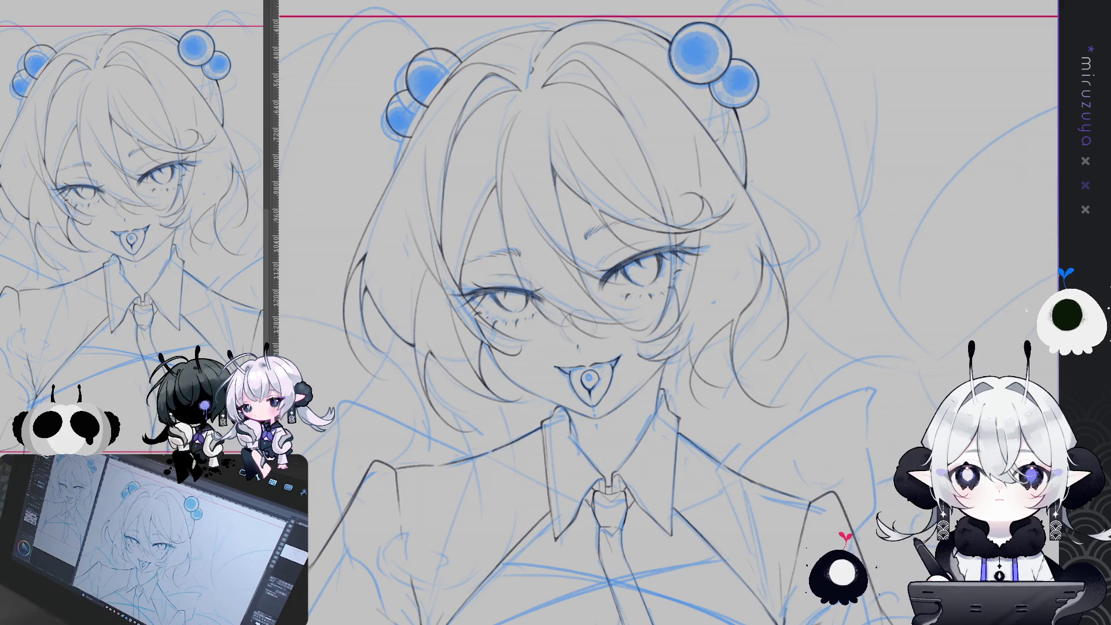
key(ctrl+z)
key(ctrl+y)
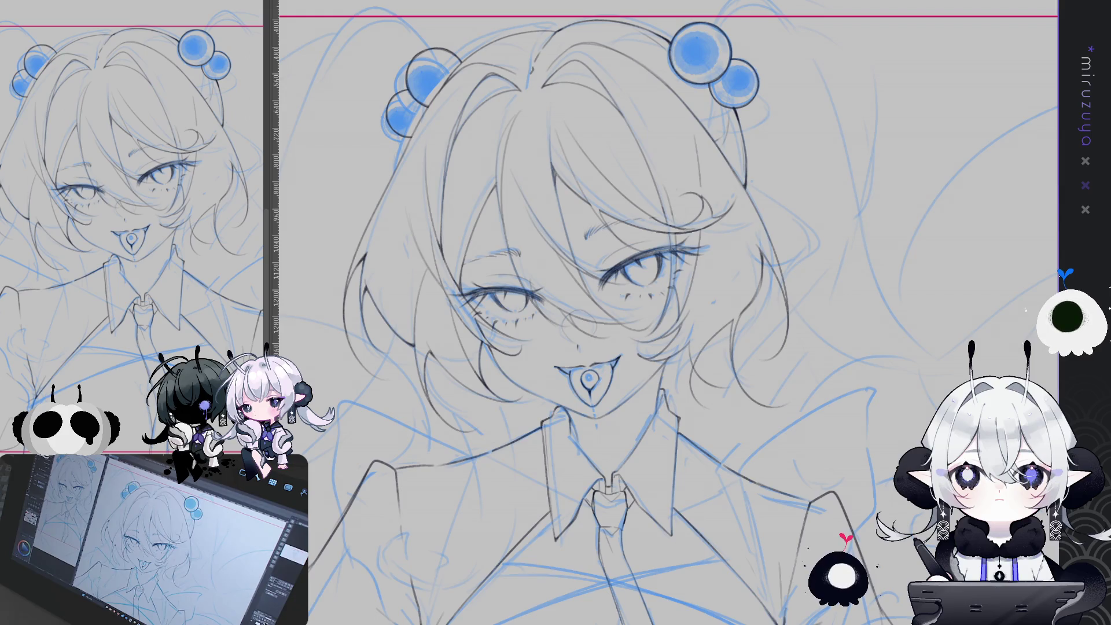
key(ctrl+z)
key(ctrl+y)
mouse_move(588, 376)
mouse_down()
mouse_move(664, 364)
mouse_move(665, 317)
mouse_move(698, 287)
mouse_move(686, 380)
mouse_move(631, 366)
mouse_move(628, 326)
mouse_up()
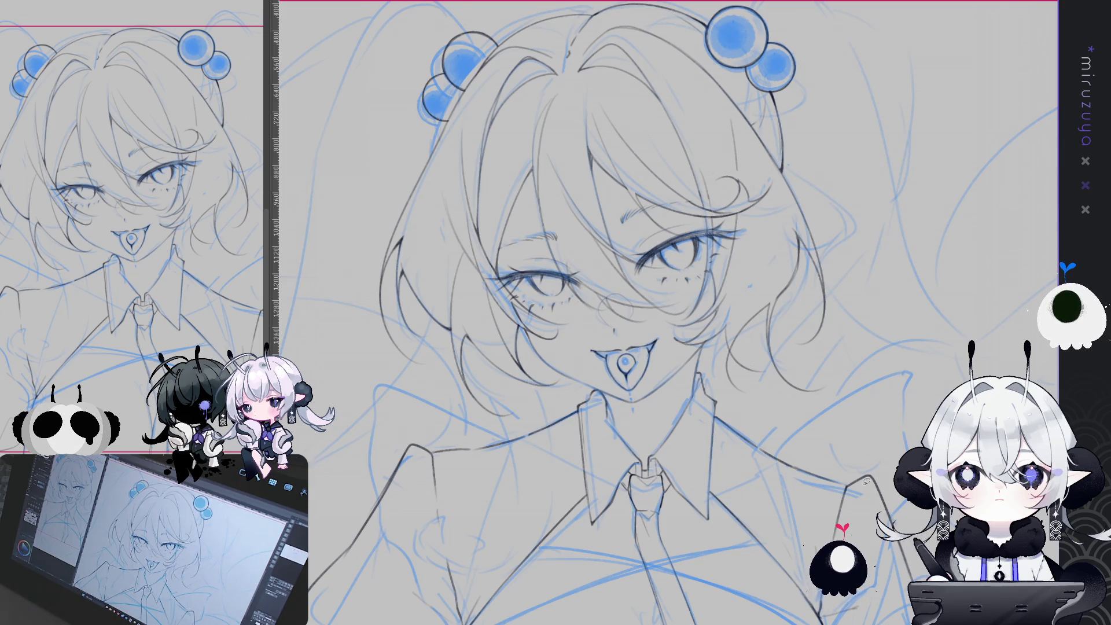
mouse_move(624, 361)
mouse_down()
mouse_move(793, 116)
mouse_move(795, 83)
mouse_up()
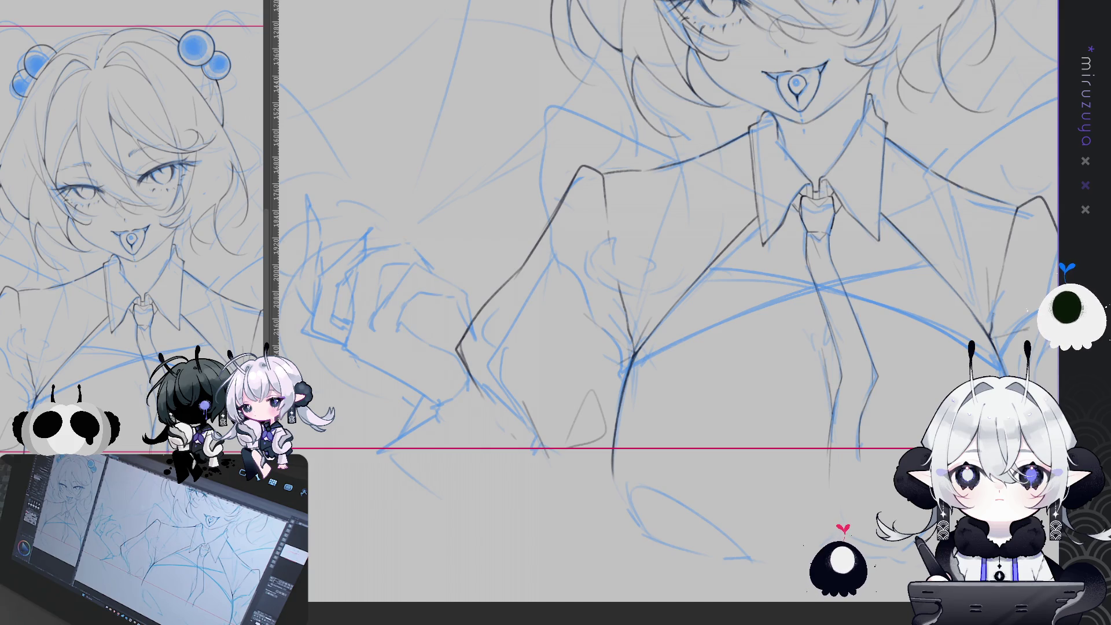
Trace dark finger lines over the hand sketch, including a short line down the finger corner.
mouse_move(665, 405)
mouse_down()
mouse_move(747, 536)
mouse_move(512, 227)
mouse_up()
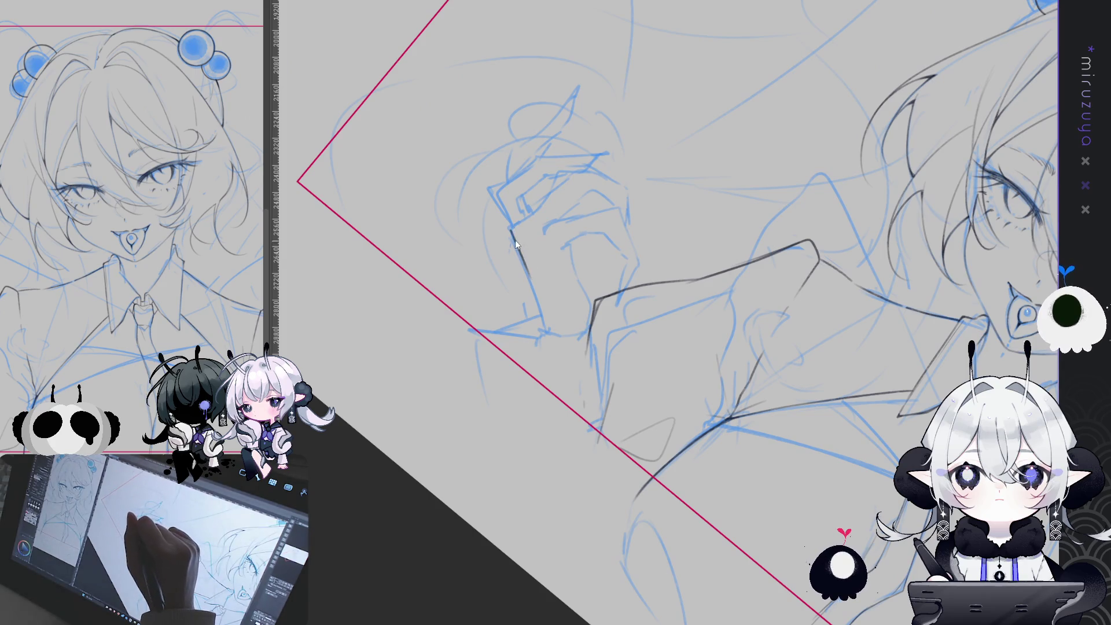
drag(511, 229, 537, 300)
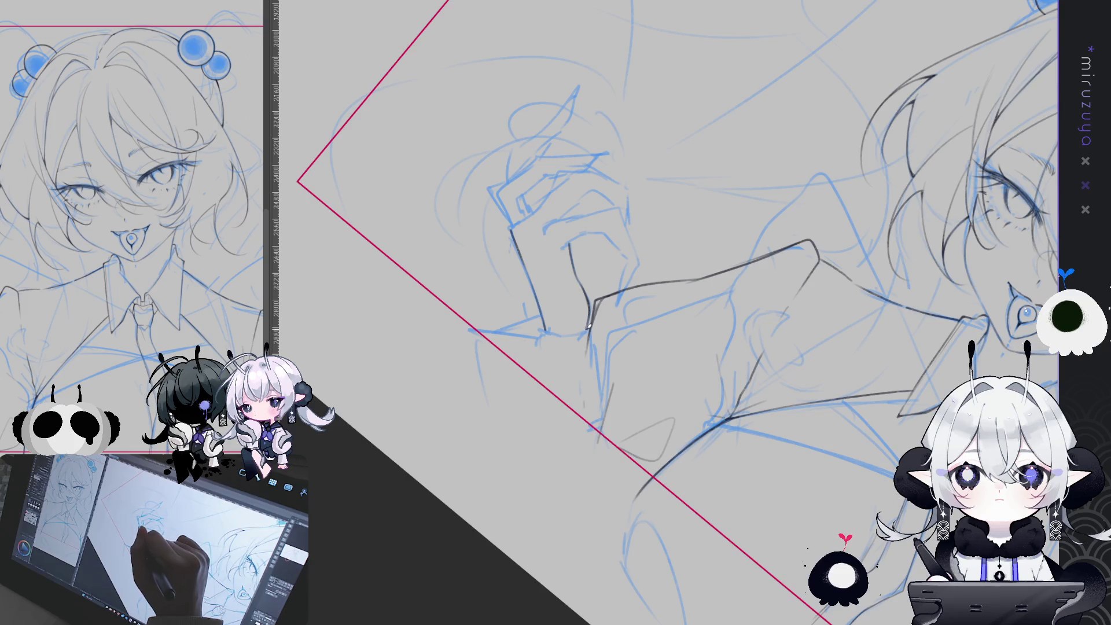
drag(605, 247, 567, 227)
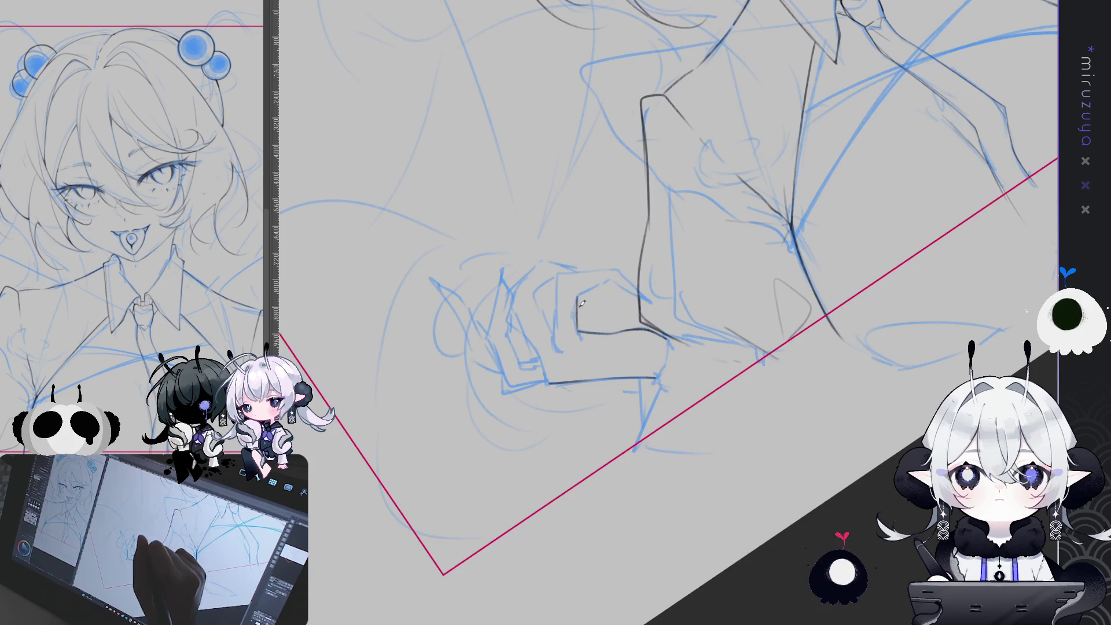
drag(581, 332, 755, 394)
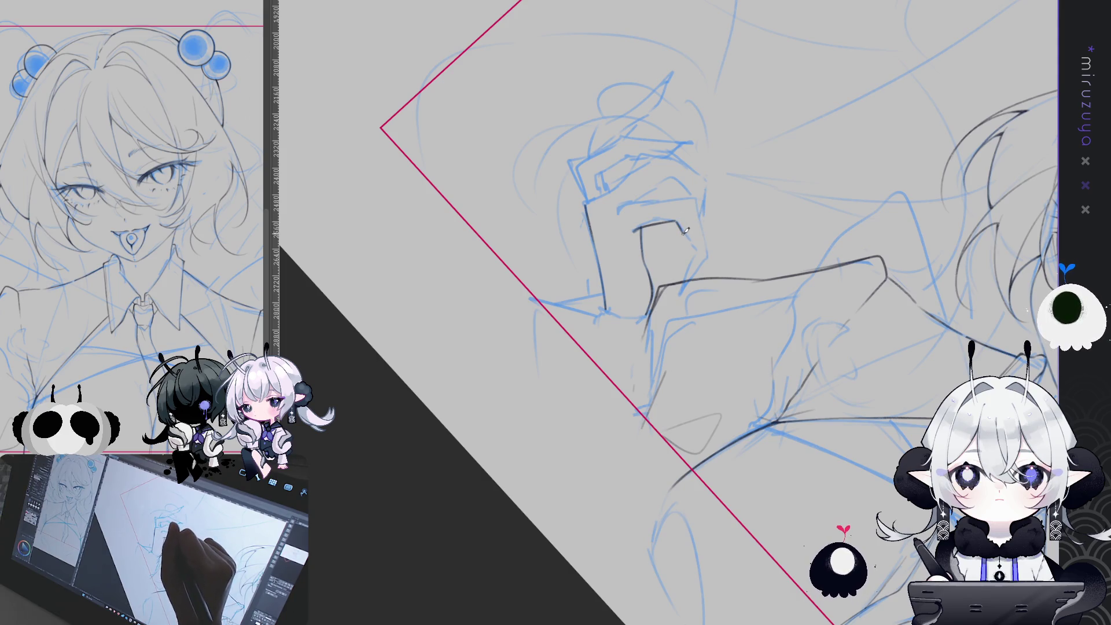
drag(683, 227, 681, 245)
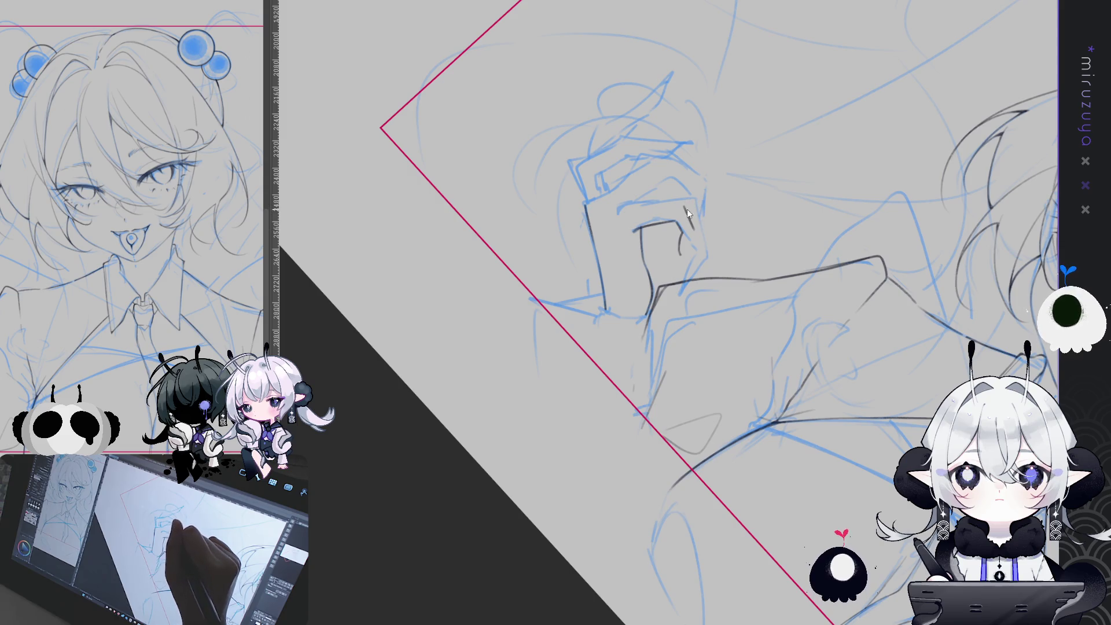
drag(697, 226, 632, 238)
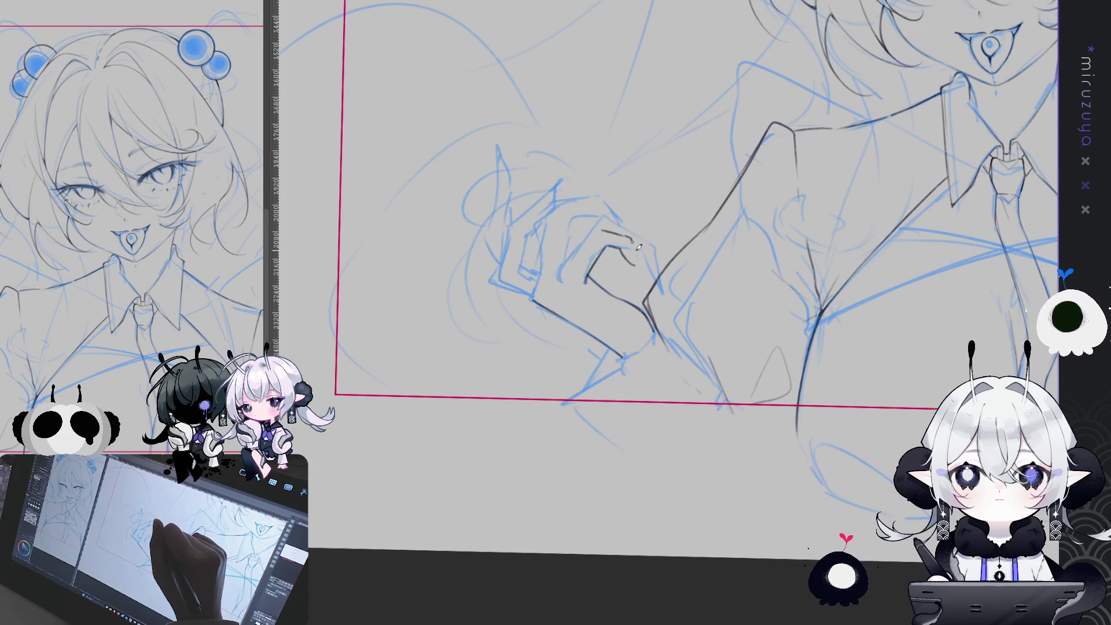
mouse_move(659, 280)
mouse_down()
mouse_move(845, 173)
mouse_move(822, 191)
mouse_up()
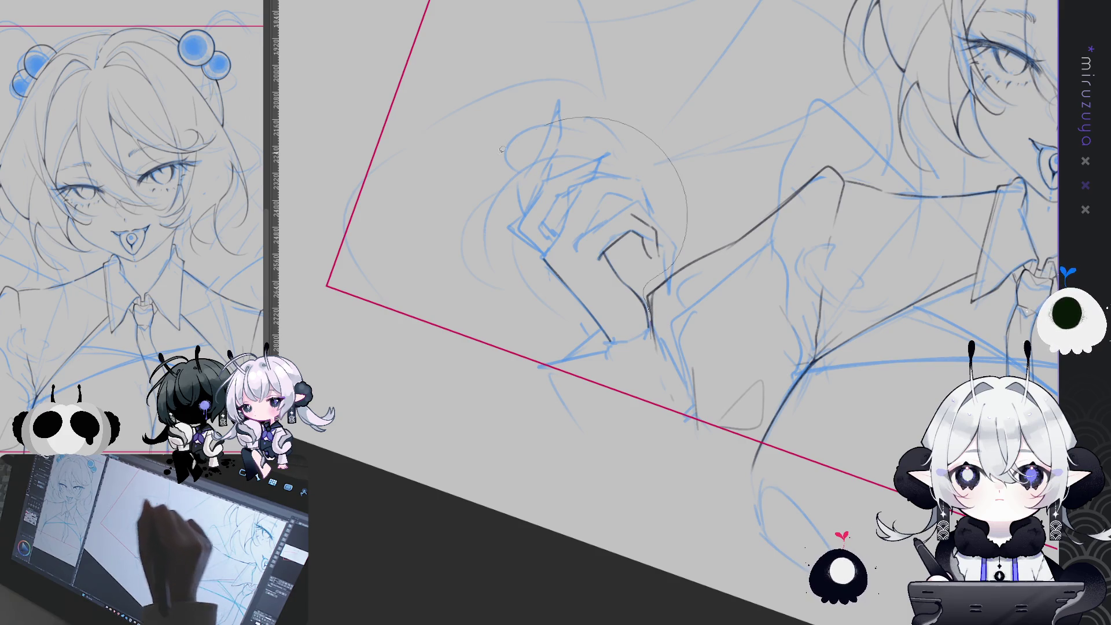
Ink short dark strokes on the curled fingertips and knuckles, then deselect and reset the view.
drag(501, 149, 668, 367)
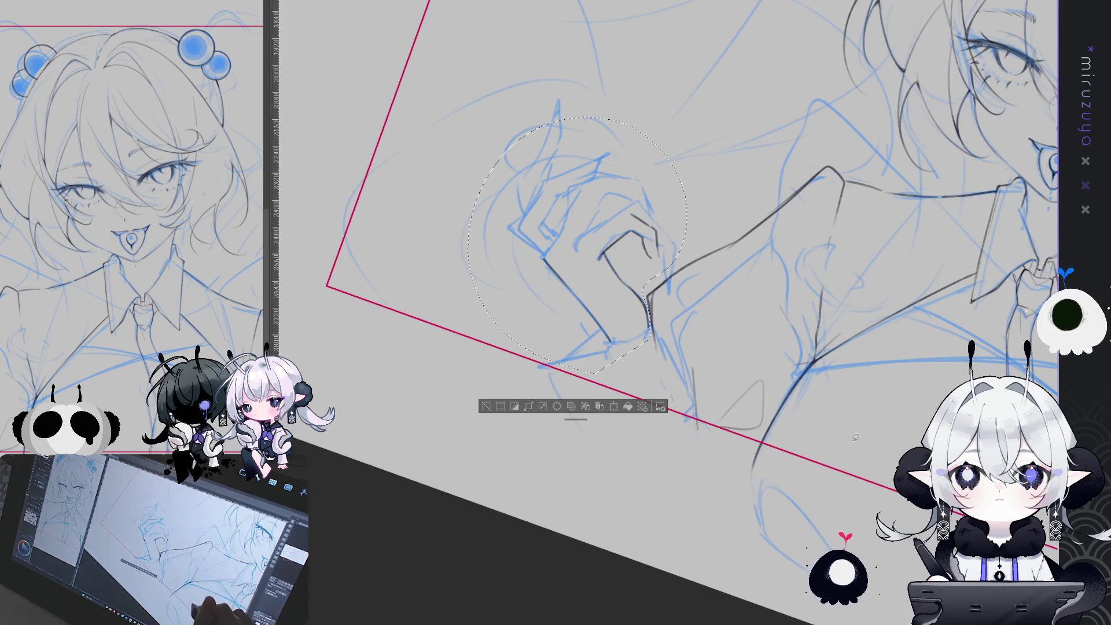
key(ctrl+d)
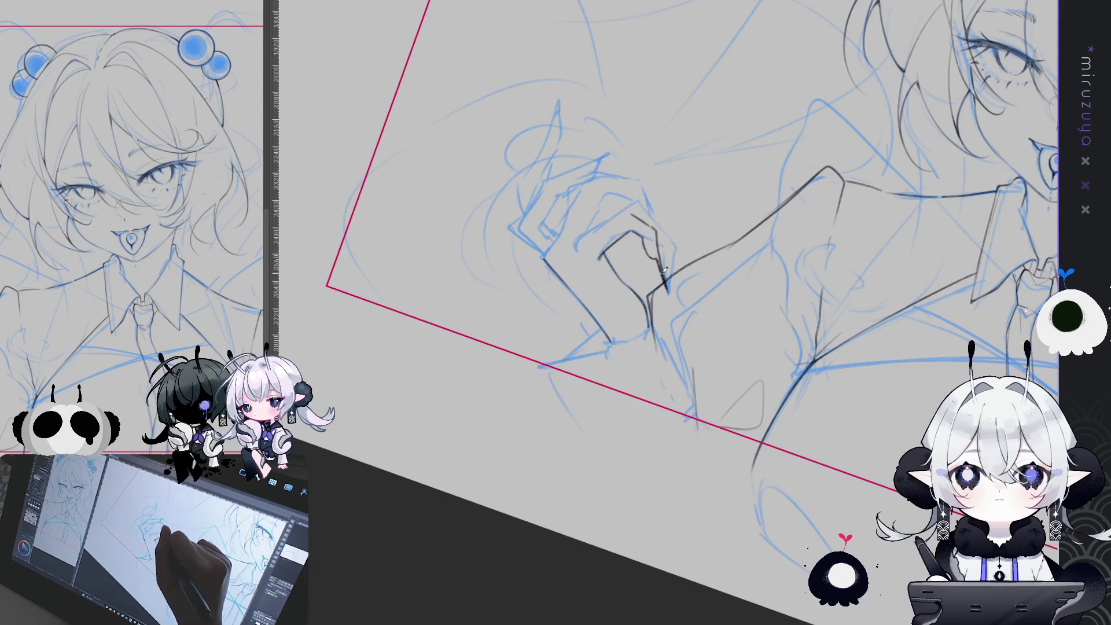
drag(658, 241, 660, 262)
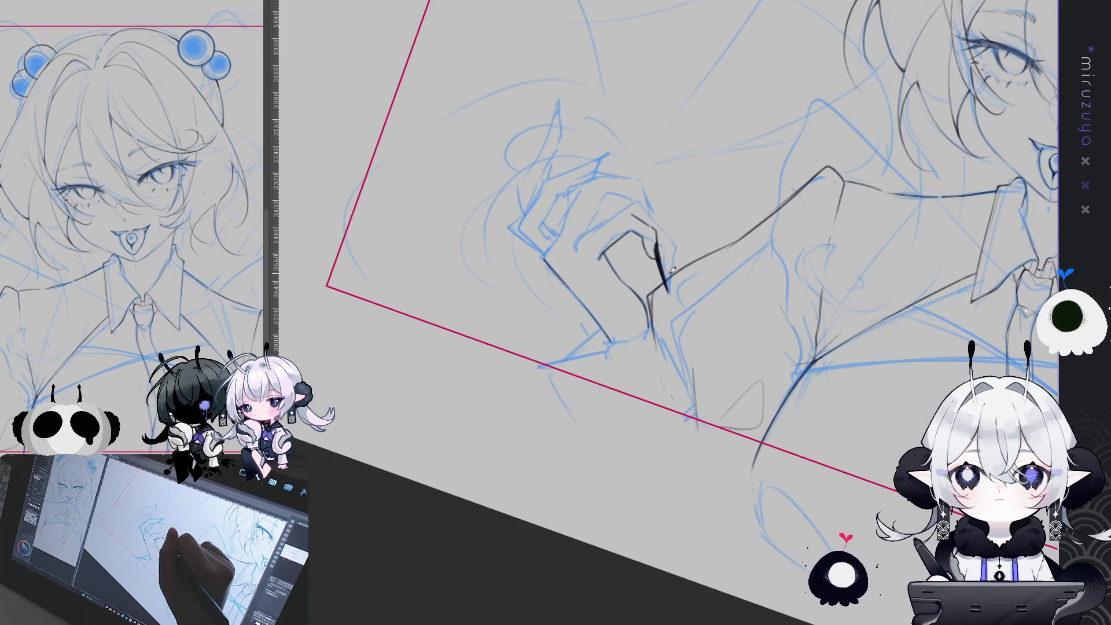
drag(684, 247, 692, 230)
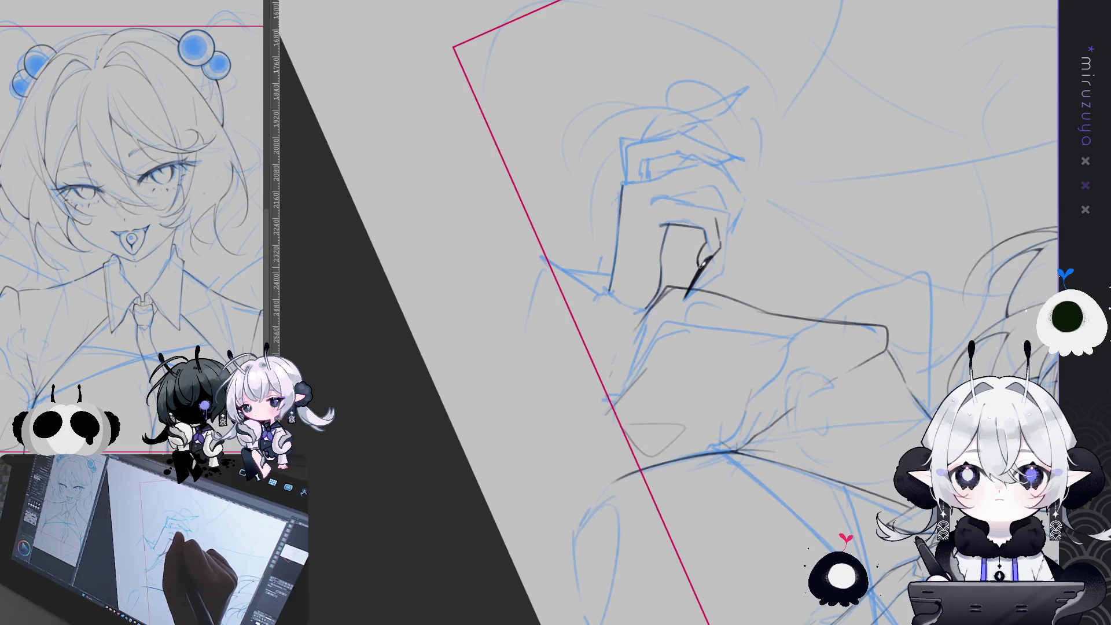
drag(620, 415, 564, 318)
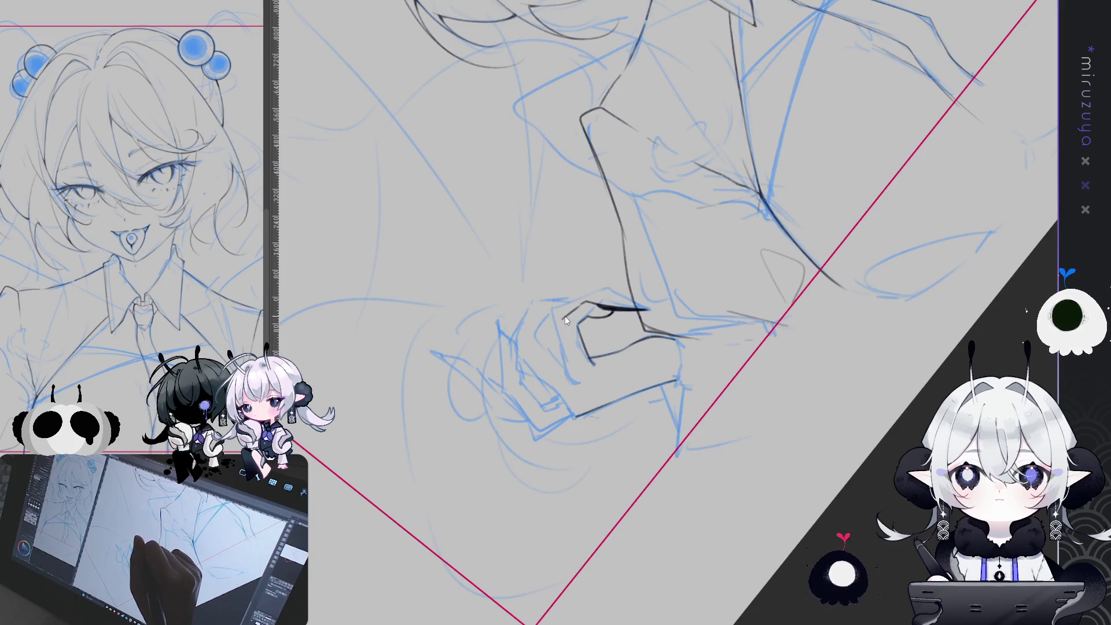
drag(583, 301, 577, 376)
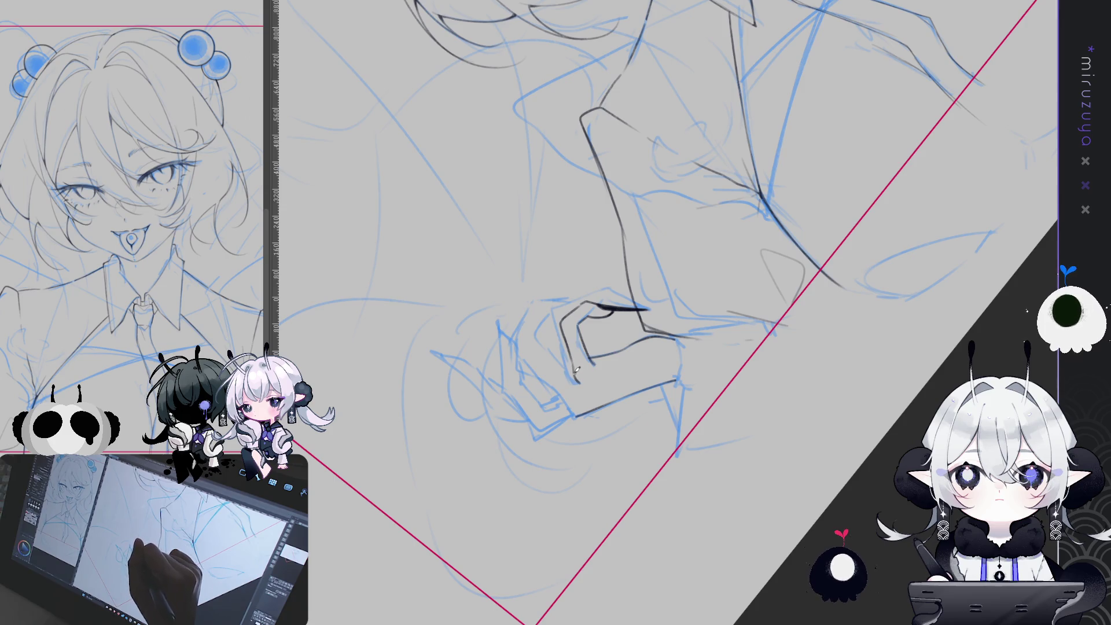
drag(786, 312, 676, 496)
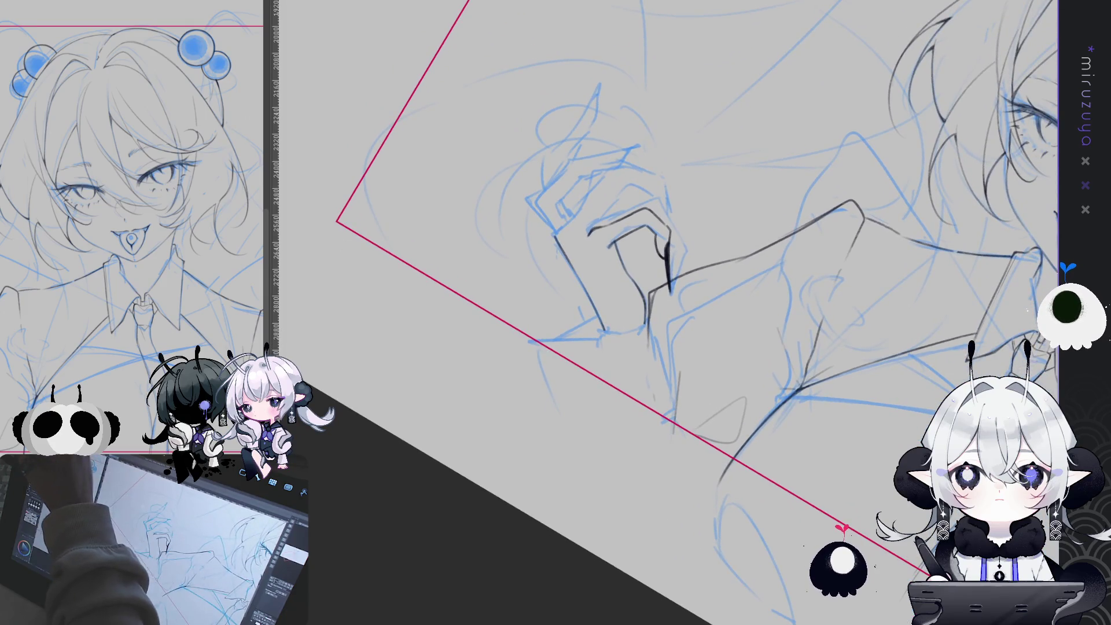
mouse_move(631, 226)
mouse_down()
mouse_move(625, 209)
mouse_move(640, 243)
mouse_move(656, 228)
mouse_up()
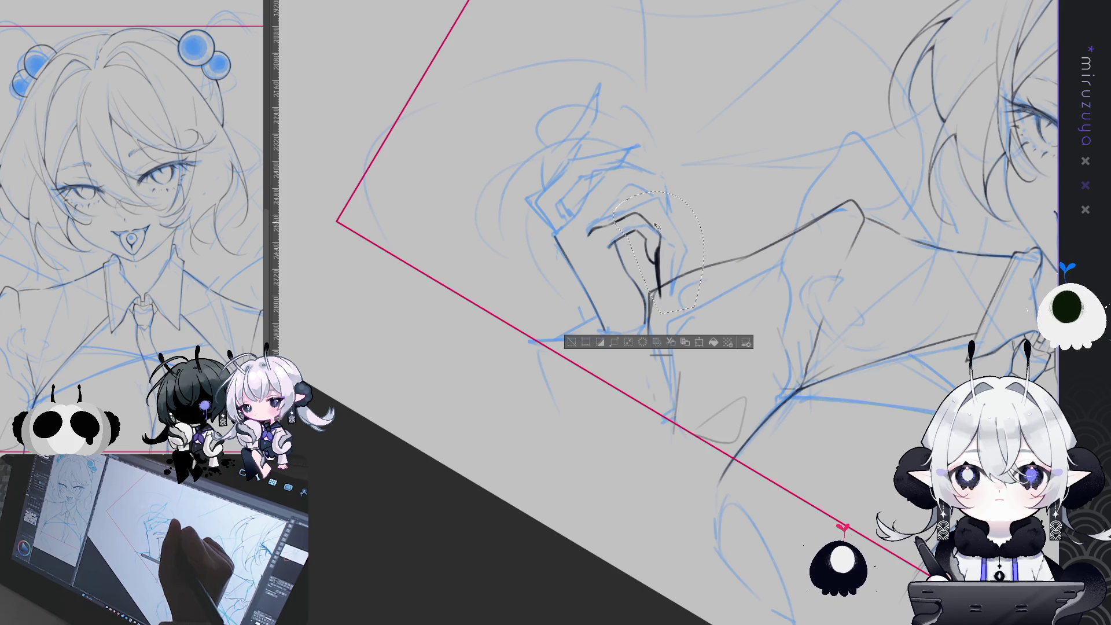
click(570, 343)
key(ctrl+0)
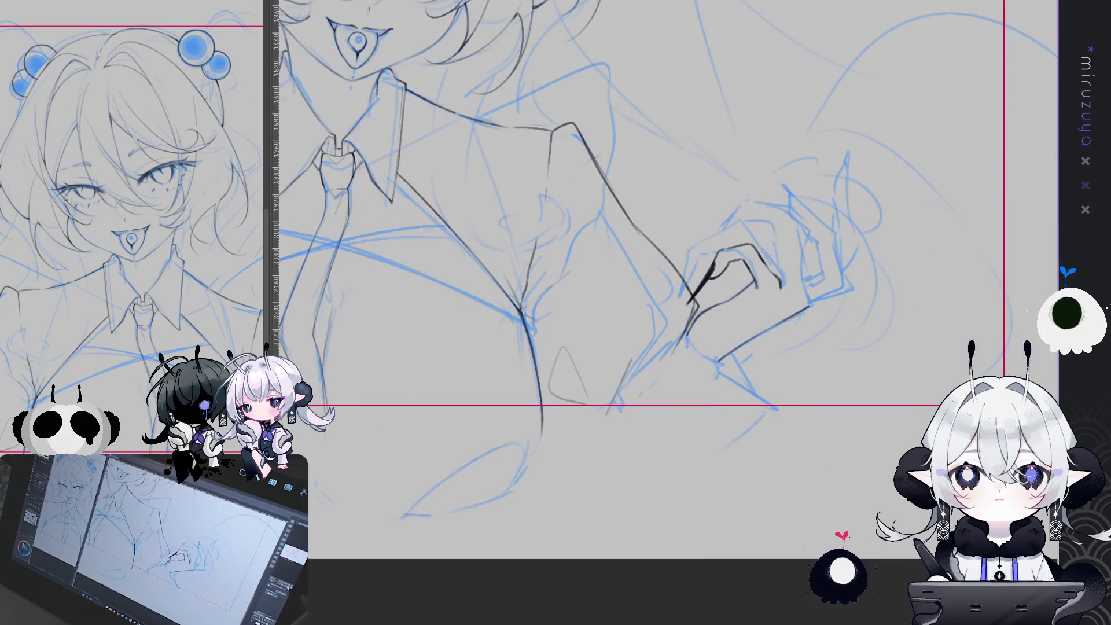
Flip and rotate the canvas to frame the hand, clearing the current selection.
key(h)
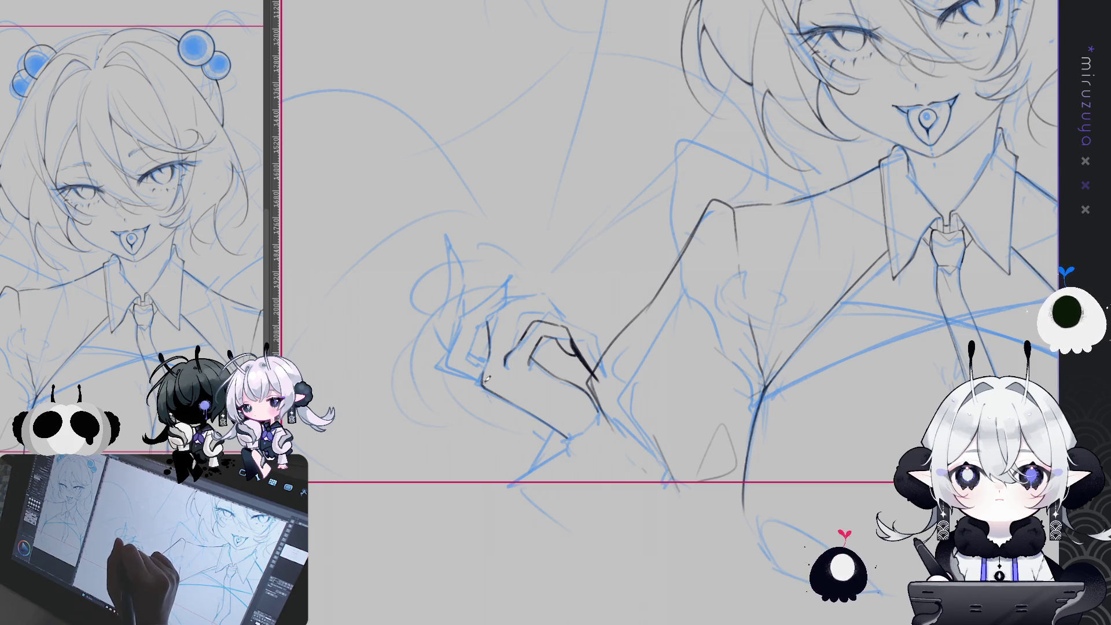
drag(492, 389, 630, 157)
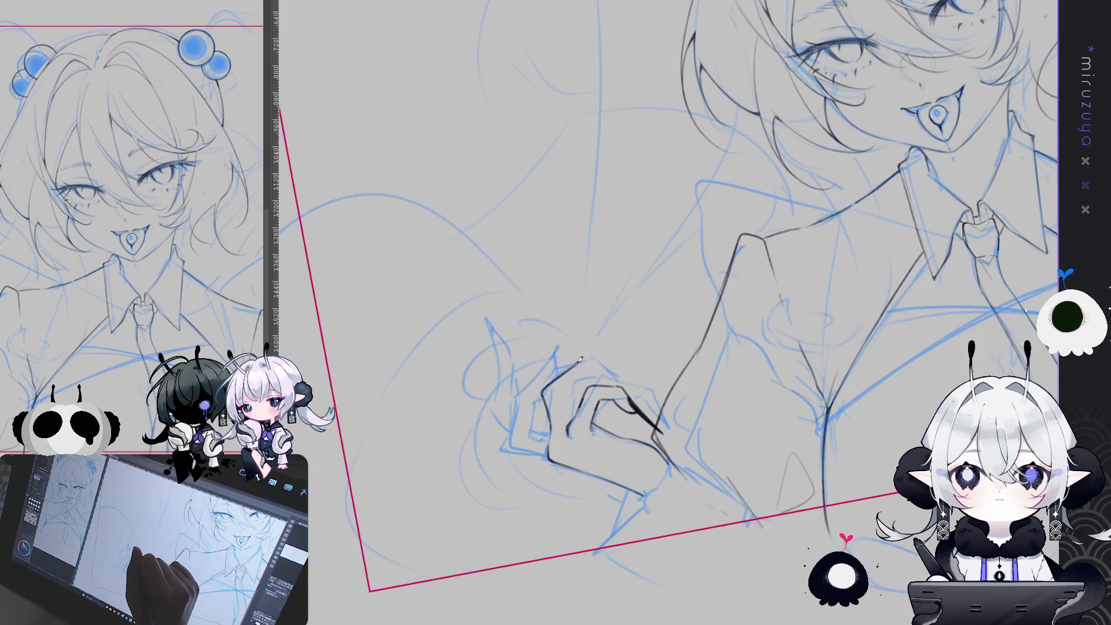
drag(579, 360, 570, 299)
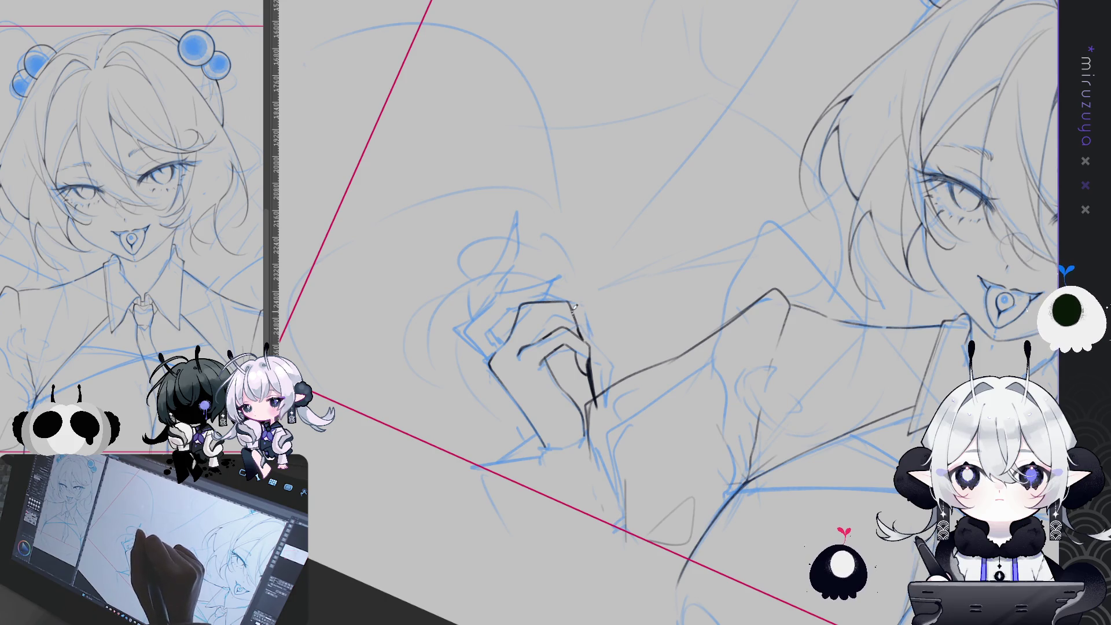
mouse_move(563, 307)
mouse_down()
mouse_move(608, 518)
mouse_move(1014, 104)
mouse_up()
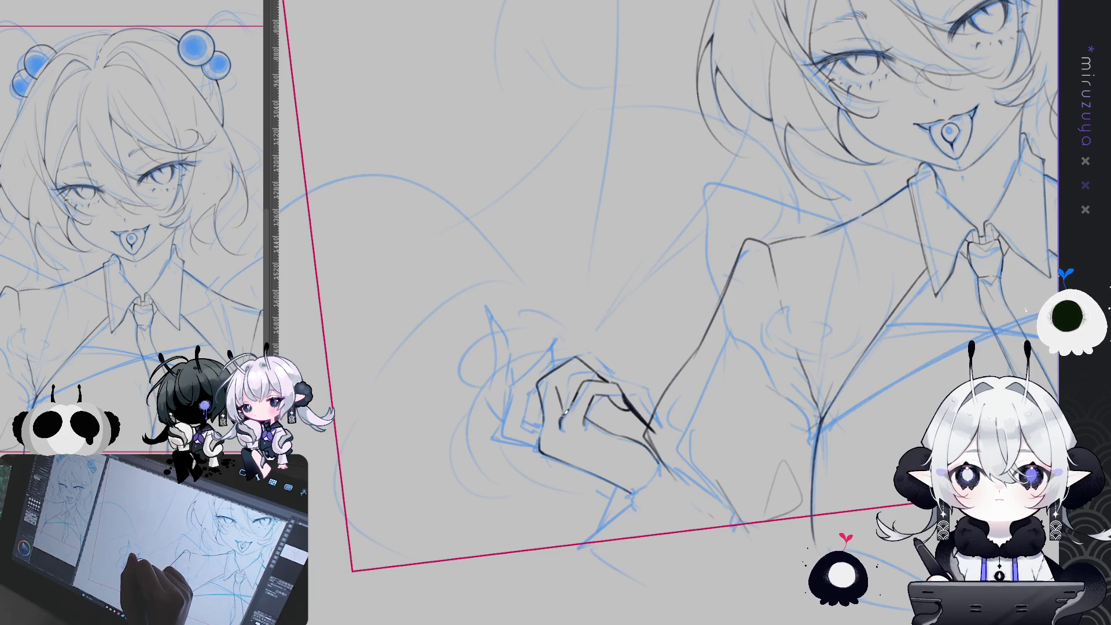
mouse_move(564, 408)
mouse_down()
mouse_move(584, 370)
mouse_move(614, 524)
mouse_up()
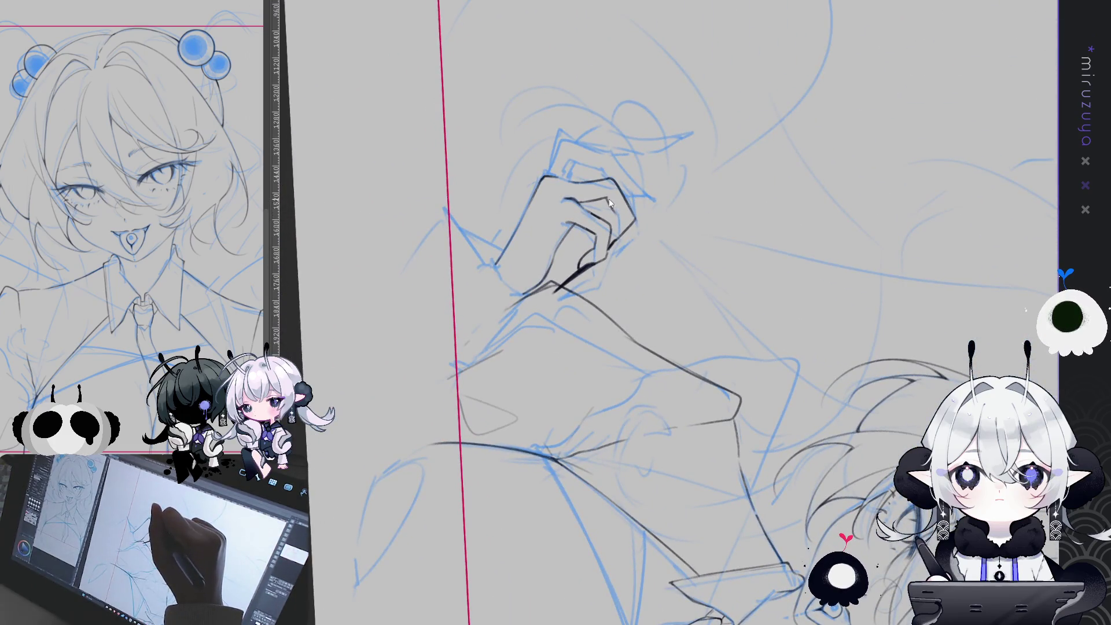
drag(615, 203, 579, 291)
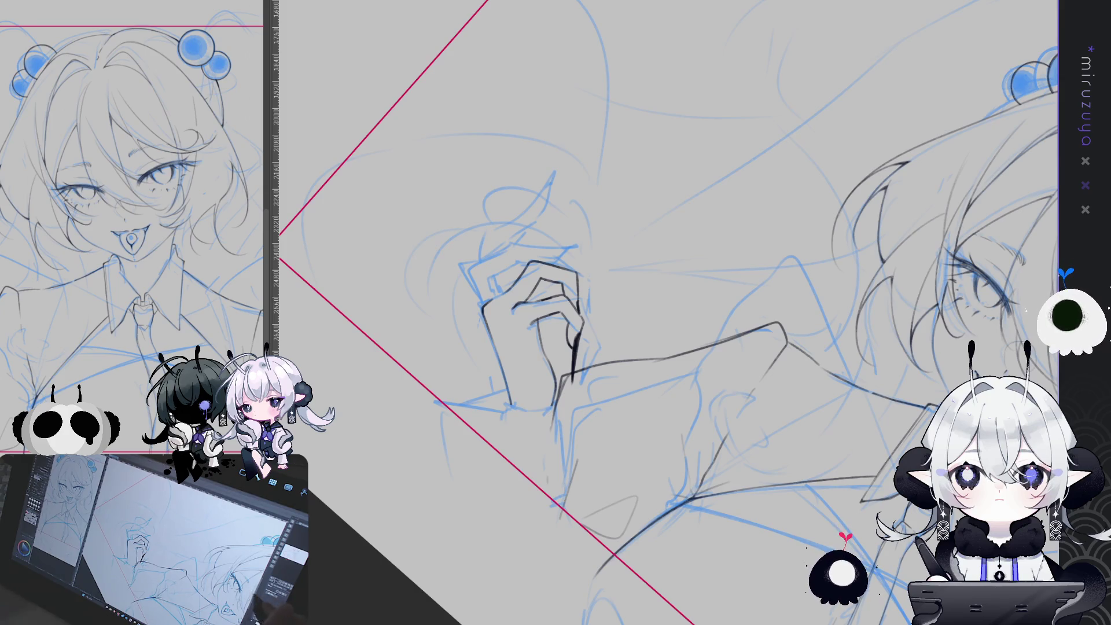
drag(521, 260, 365, 90)
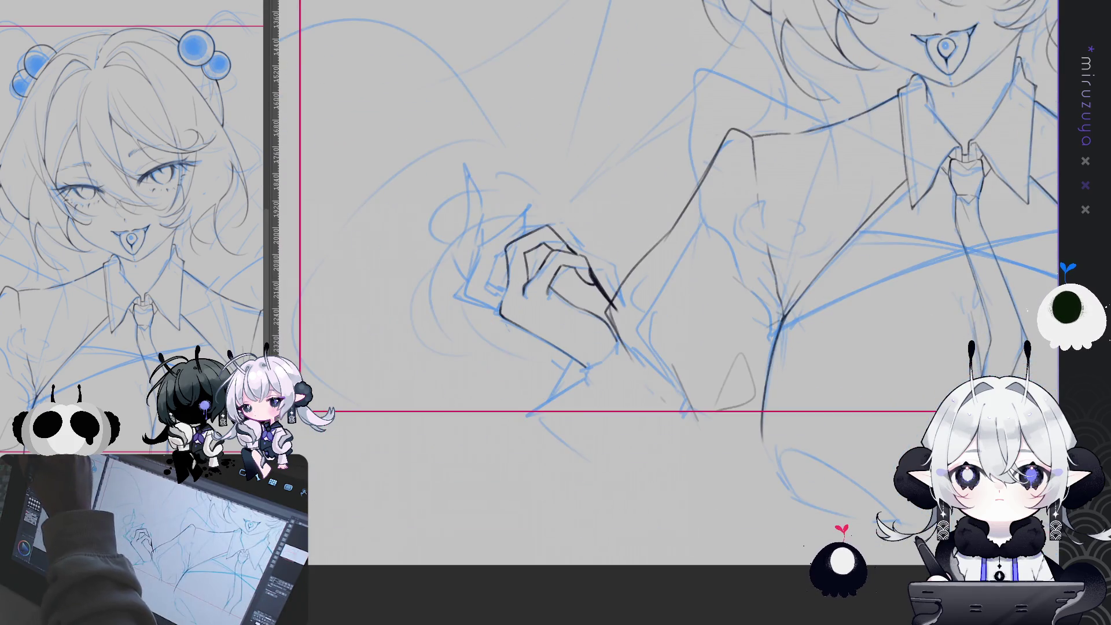
mouse_move(599, 385)
mouse_down()
mouse_move(492, 293)
mouse_move(595, 396)
mouse_move(589, 354)
mouse_up()
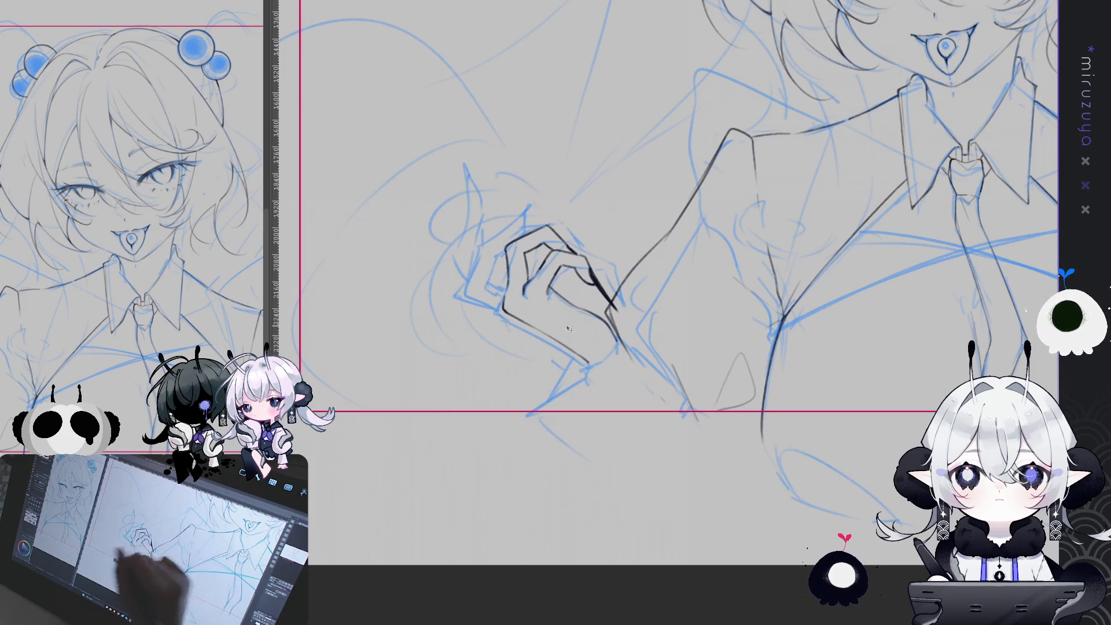
key(ctrl+d)
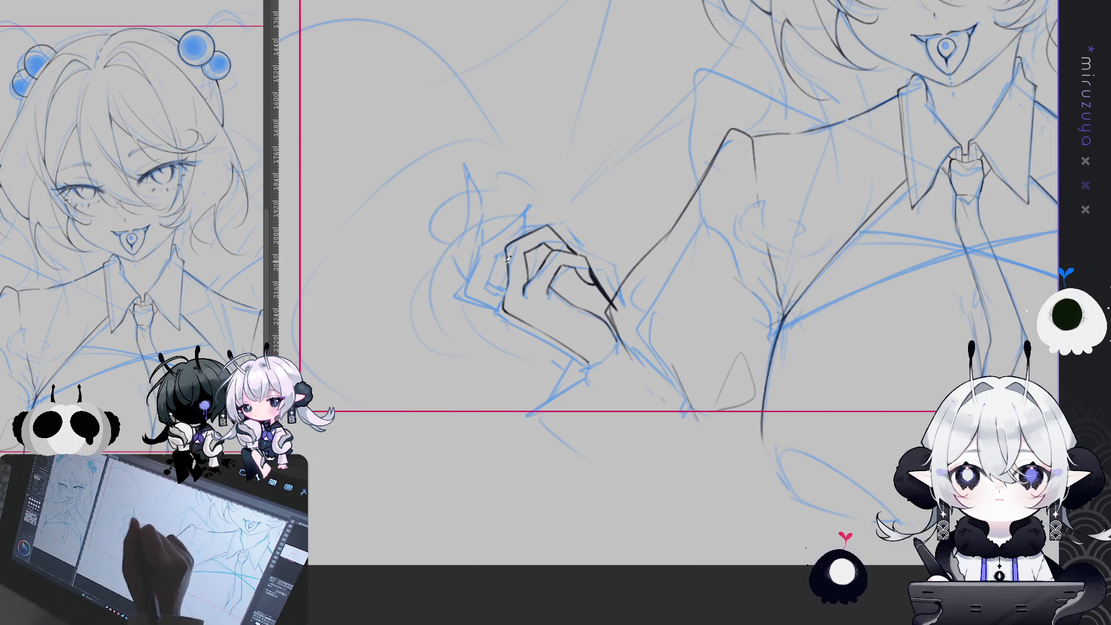
Ink a long, thickened tapered nail on one finger.
mouse_move(506, 286)
mouse_down()
mouse_move(570, 271)
mouse_move(549, 361)
mouse_up()
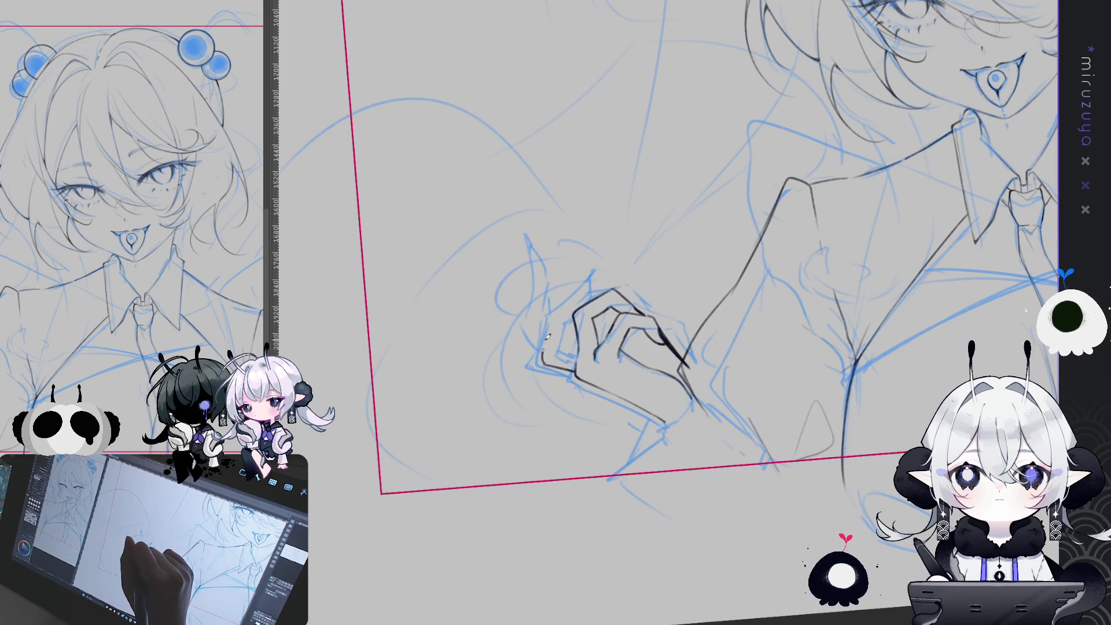
drag(551, 313, 586, 277)
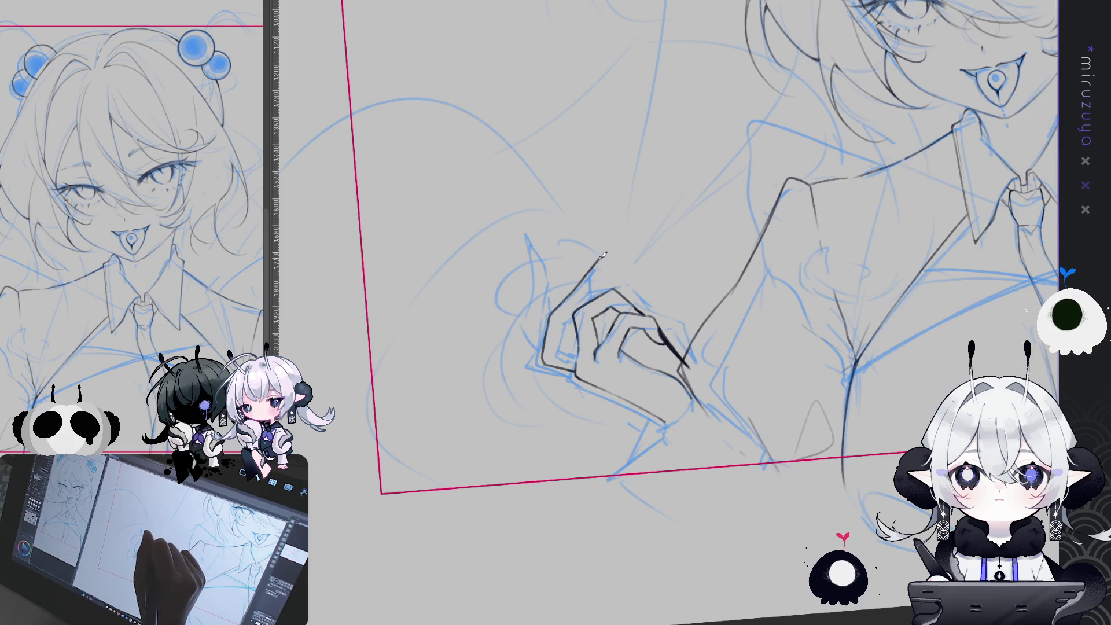
drag(569, 298, 599, 260)
drag(570, 295, 604, 256)
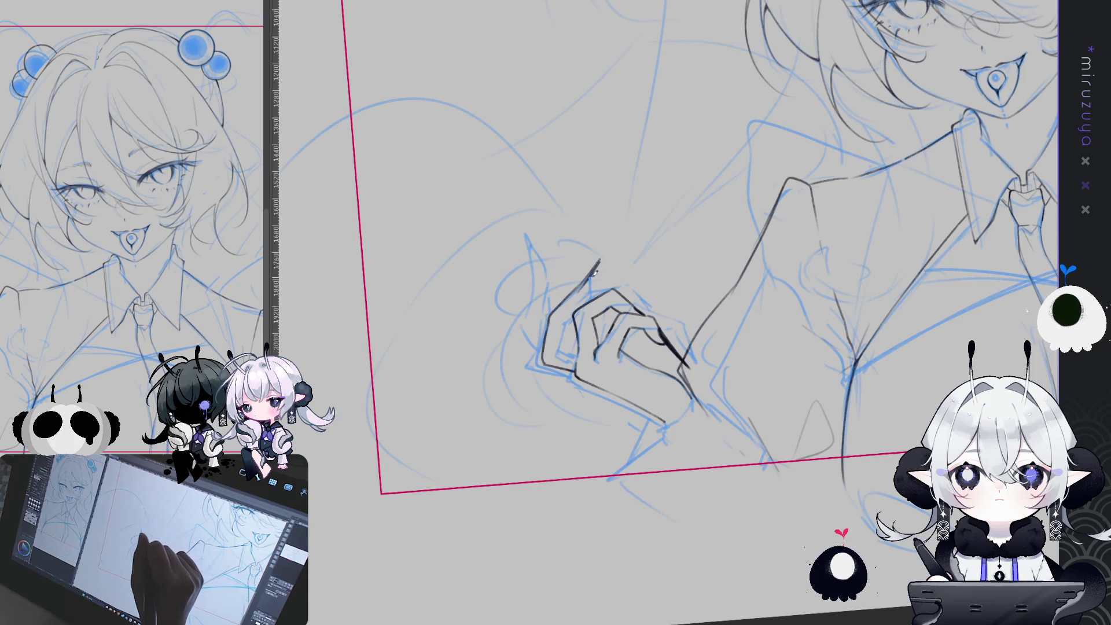
drag(577, 290, 595, 267)
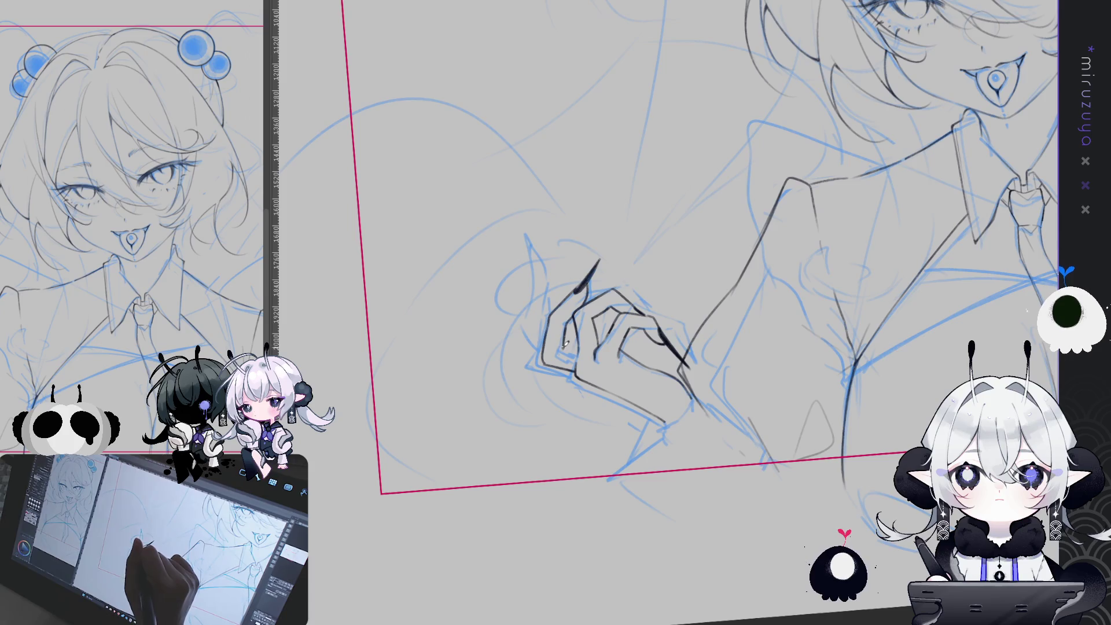
Add a short pointed stroke at another fingertip and return the canvas upright.
drag(565, 344, 586, 235)
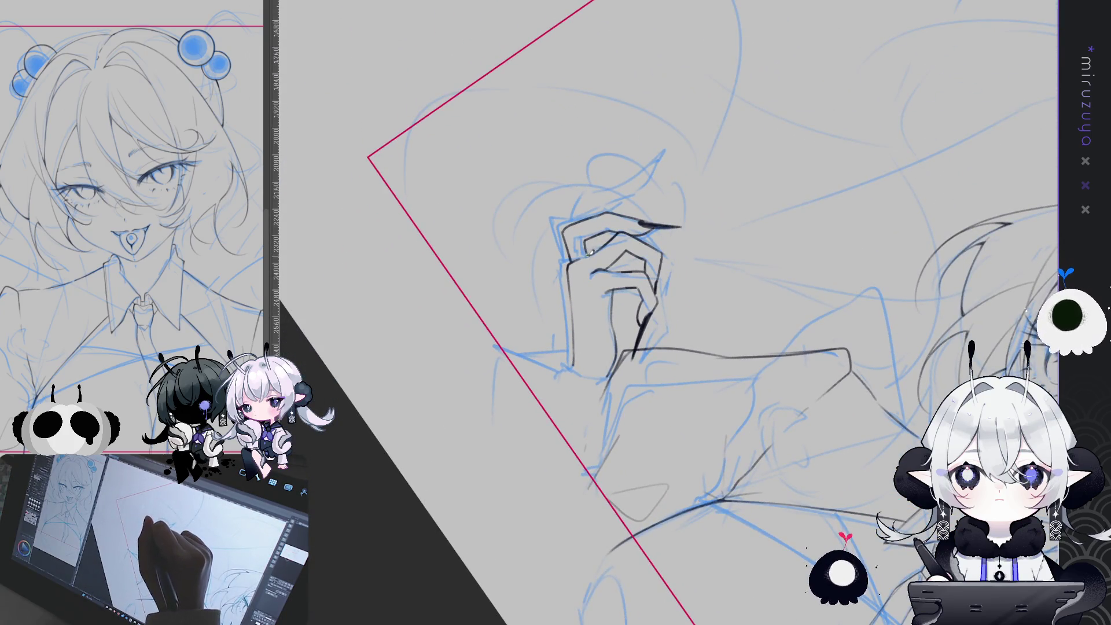
drag(566, 417, 567, 184)
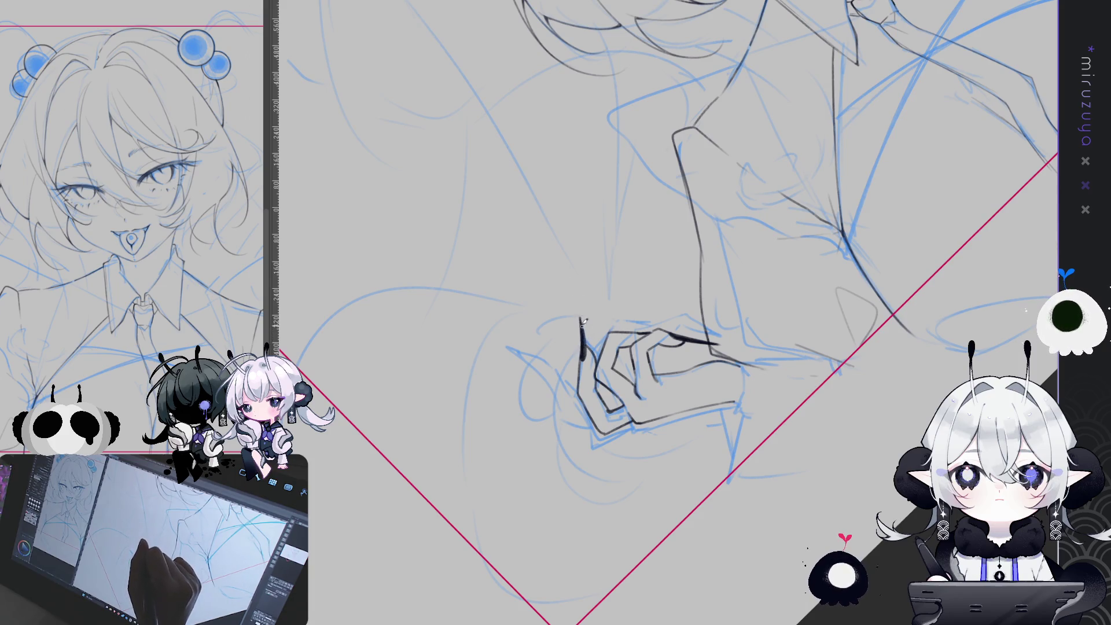
mouse_move(581, 323)
mouse_down()
mouse_move(871, 284)
mouse_move(1108, 287)
mouse_up()
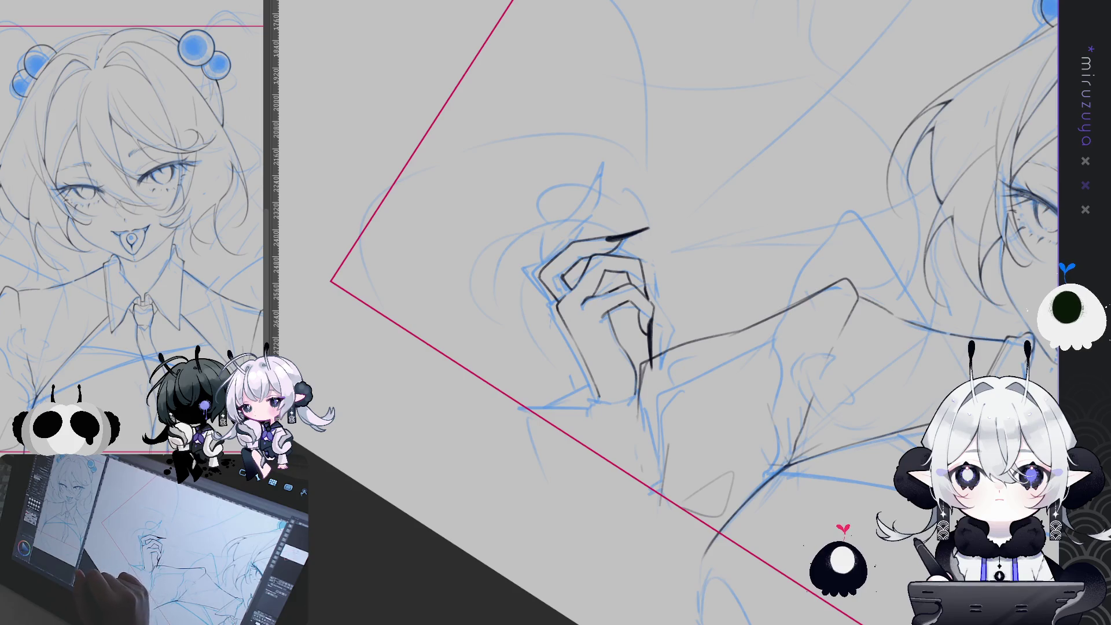
drag(578, 463, 643, 500)
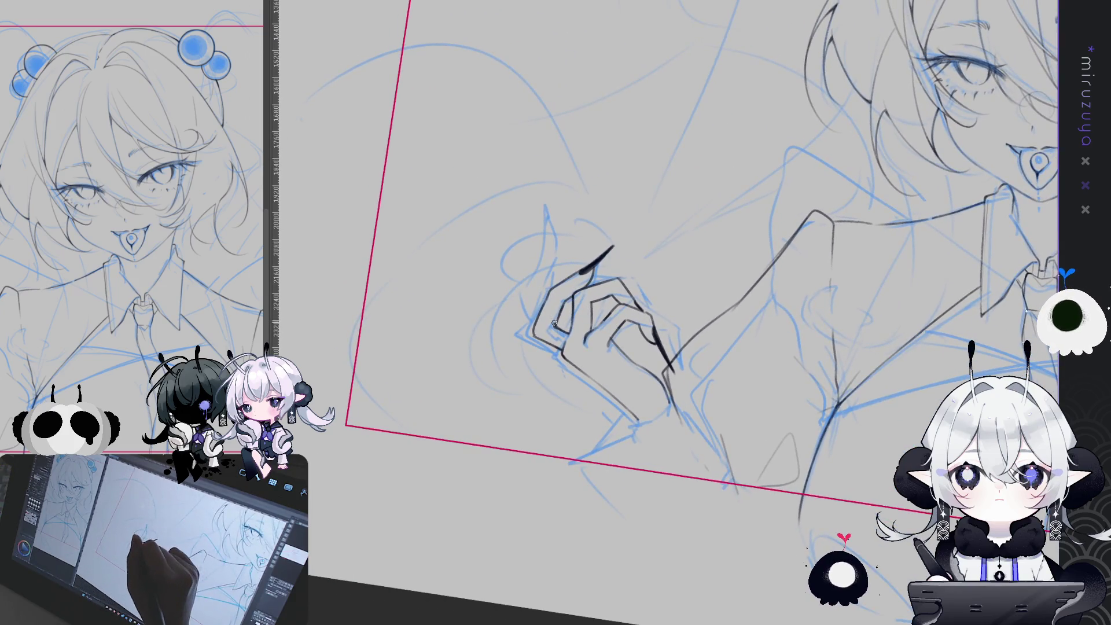
drag(636, 220, 551, 247)
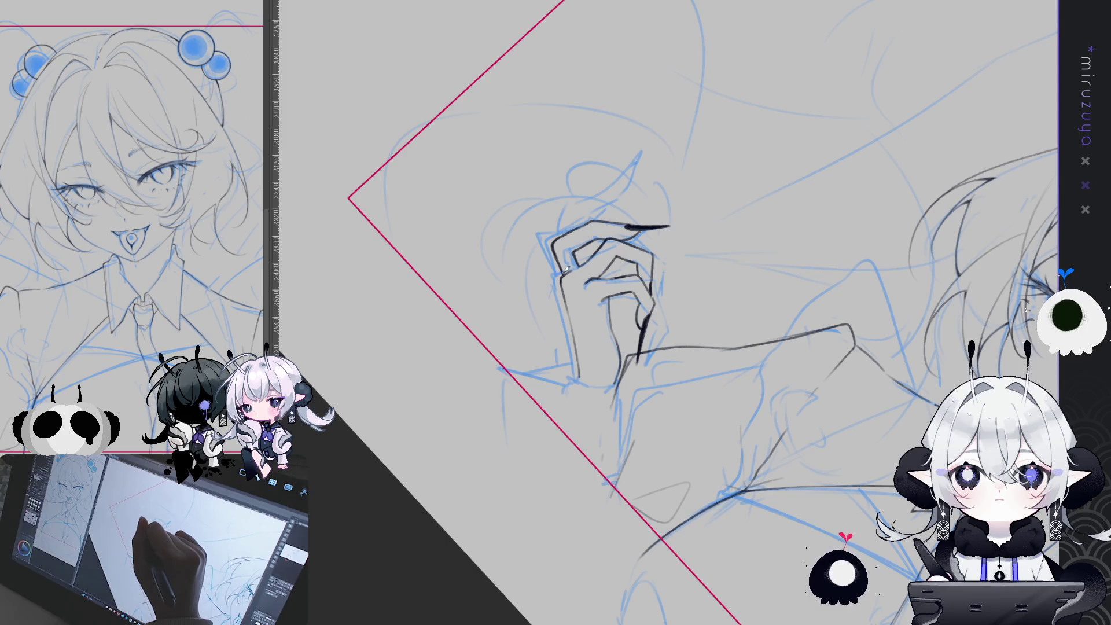
mouse_move(499, 427)
mouse_down()
mouse_move(571, 346)
mouse_move(539, 301)
mouse_move(536, 233)
mouse_up()
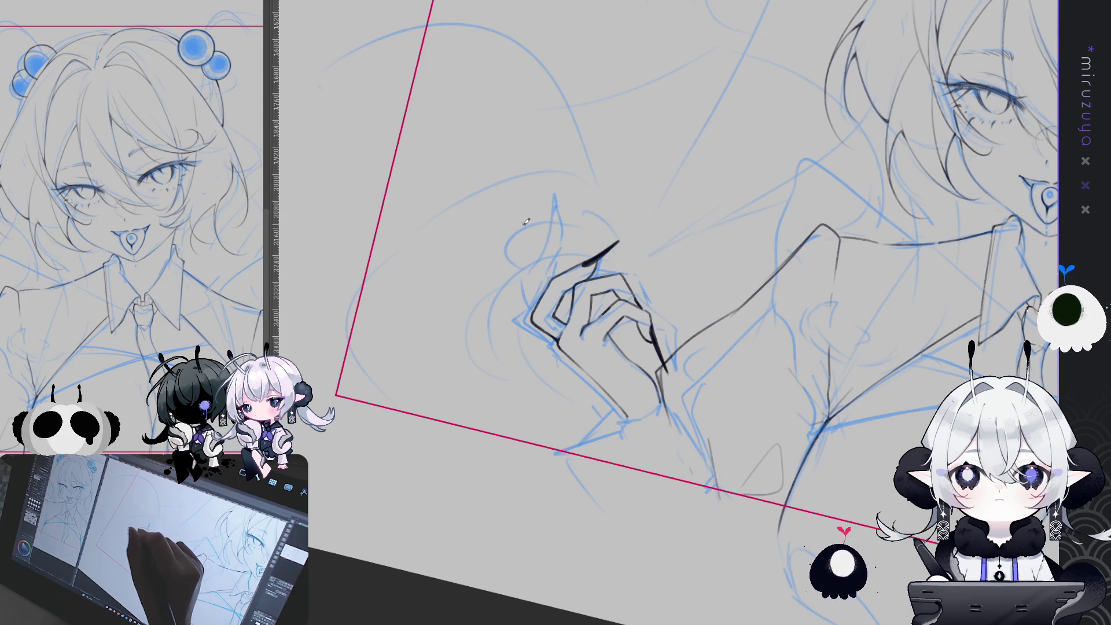
drag(631, 202, 533, 260)
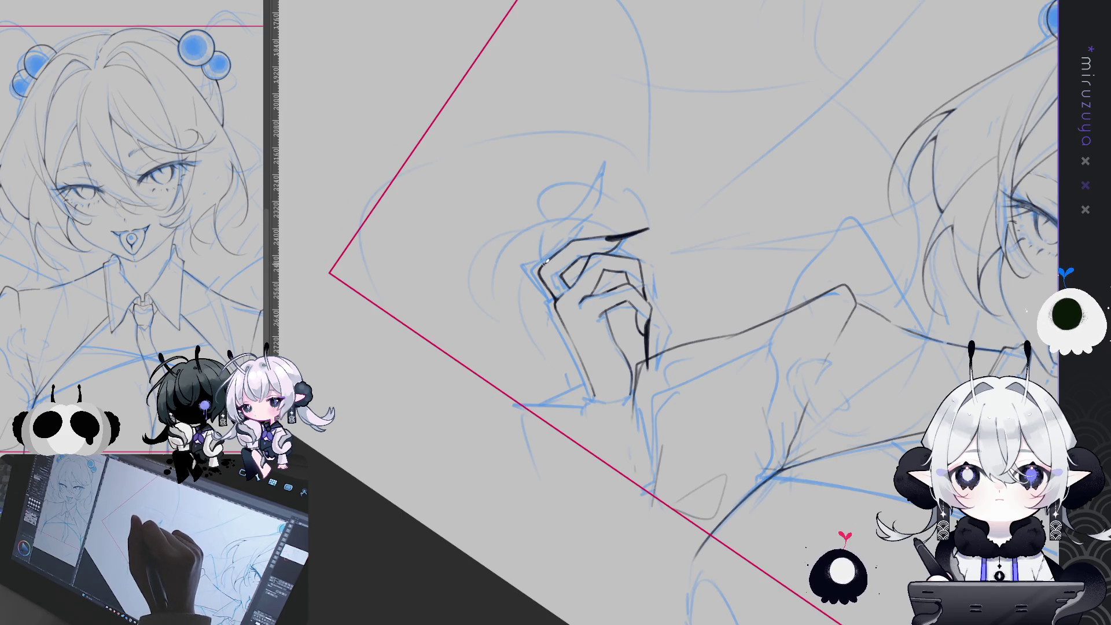
drag(539, 230, 544, 263)
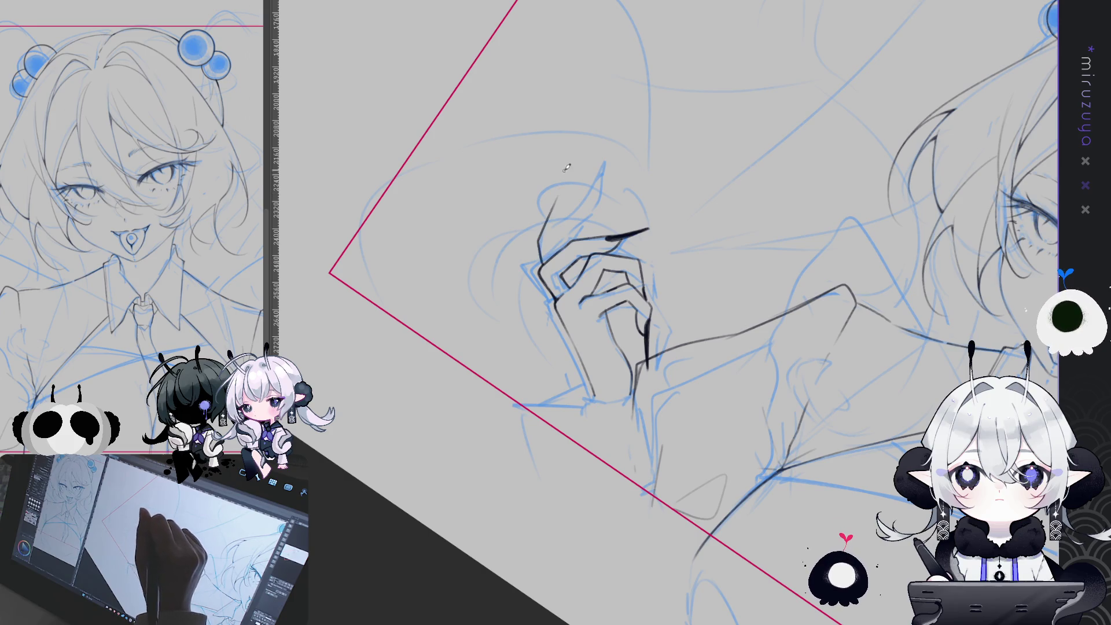
drag(567, 168, 528, 175)
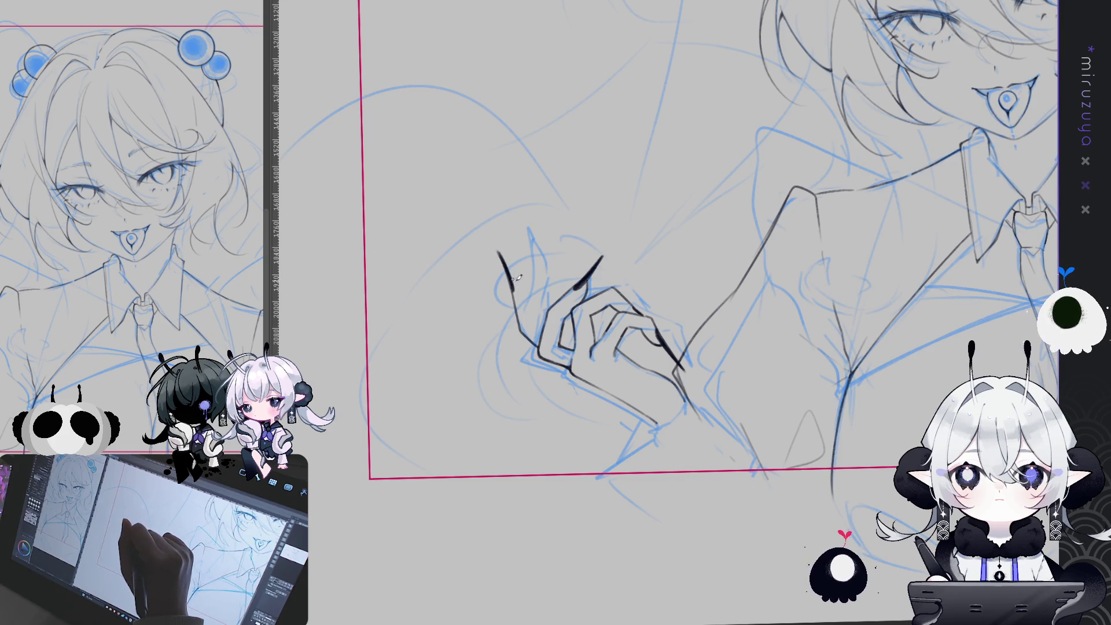
Ink along the finger line and extend a fingertip into a long pointed nail.
drag(513, 283, 528, 312)
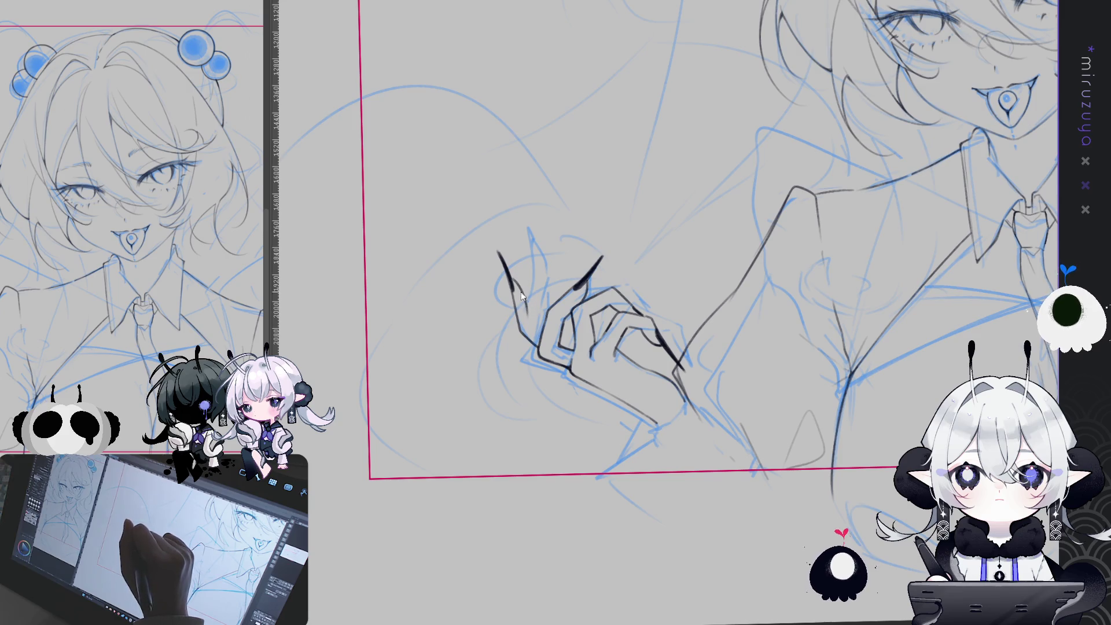
mouse_move(530, 317)
mouse_down()
mouse_move(520, 277)
mouse_move(544, 231)
mouse_up()
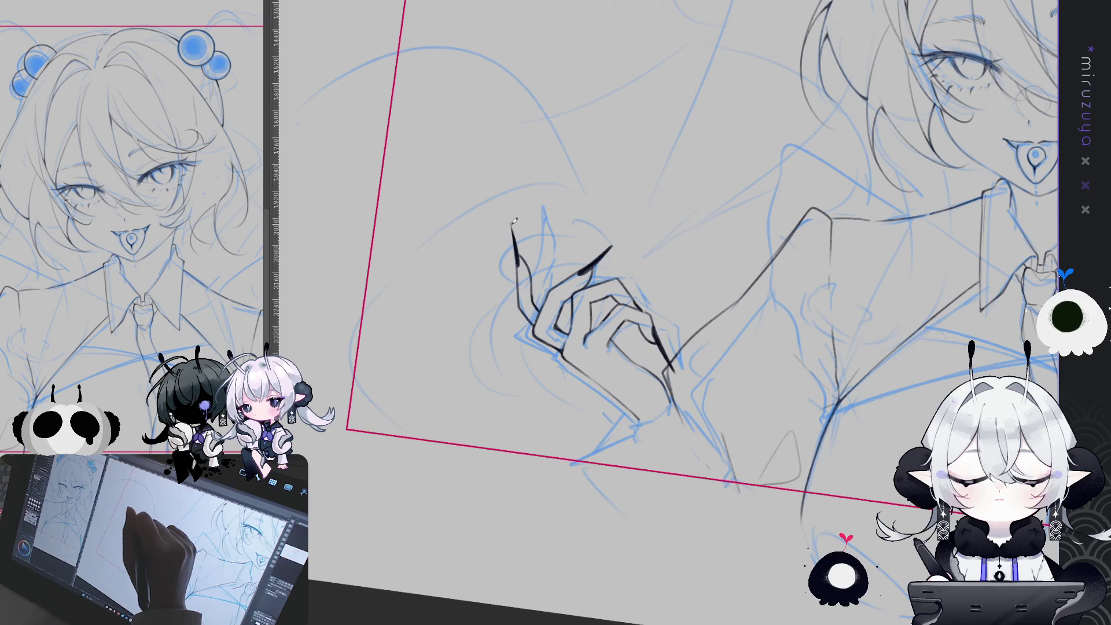
drag(512, 227, 517, 262)
drag(777, 167, 624, 342)
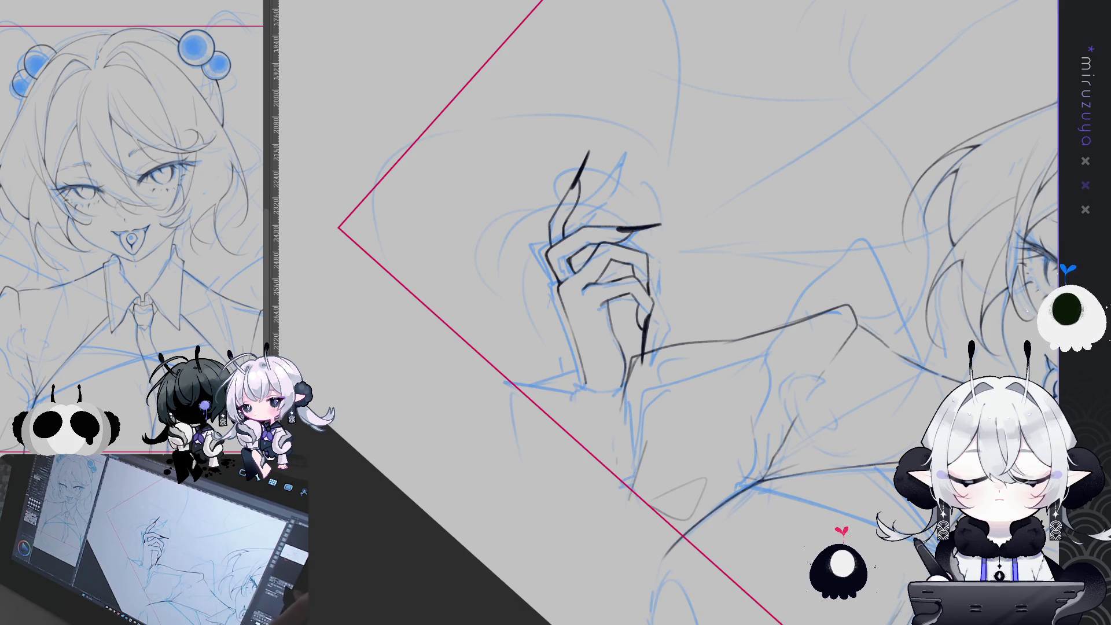
Reset the canvas rotation and pan up to the face and collar.
key(ctrl+at)
key(ctrl+plus)
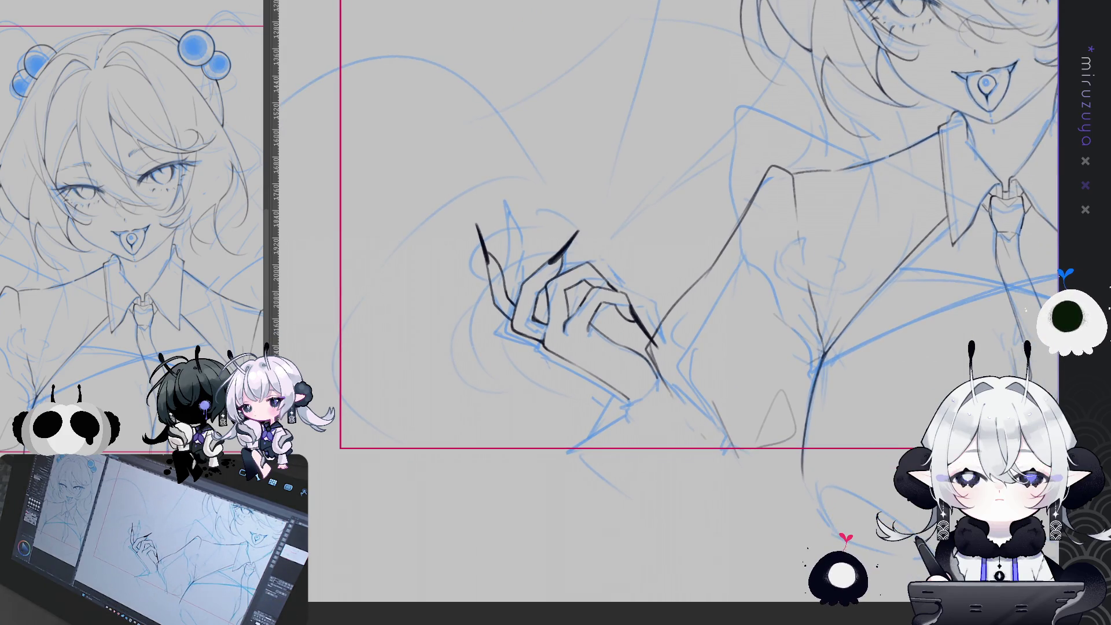
drag(1070, 93, 723, 353)
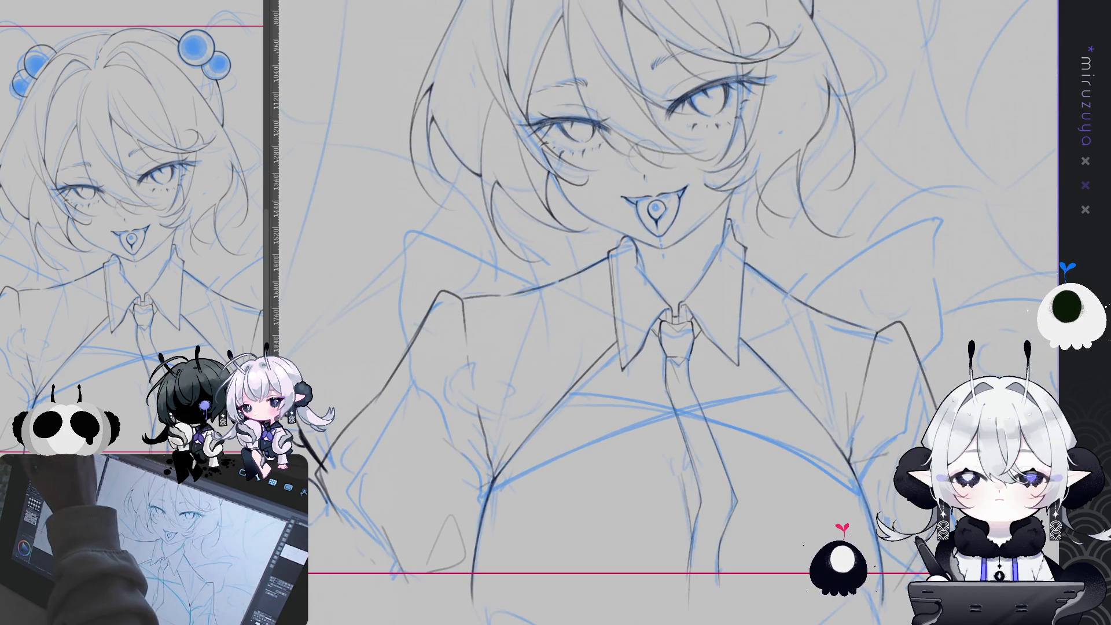
Move the right hair bun's circle outline down between the clawed hand's fingers.
mouse_move(792, 344)
mouse_down()
mouse_move(731, 329)
mouse_move(703, 489)
mouse_up()
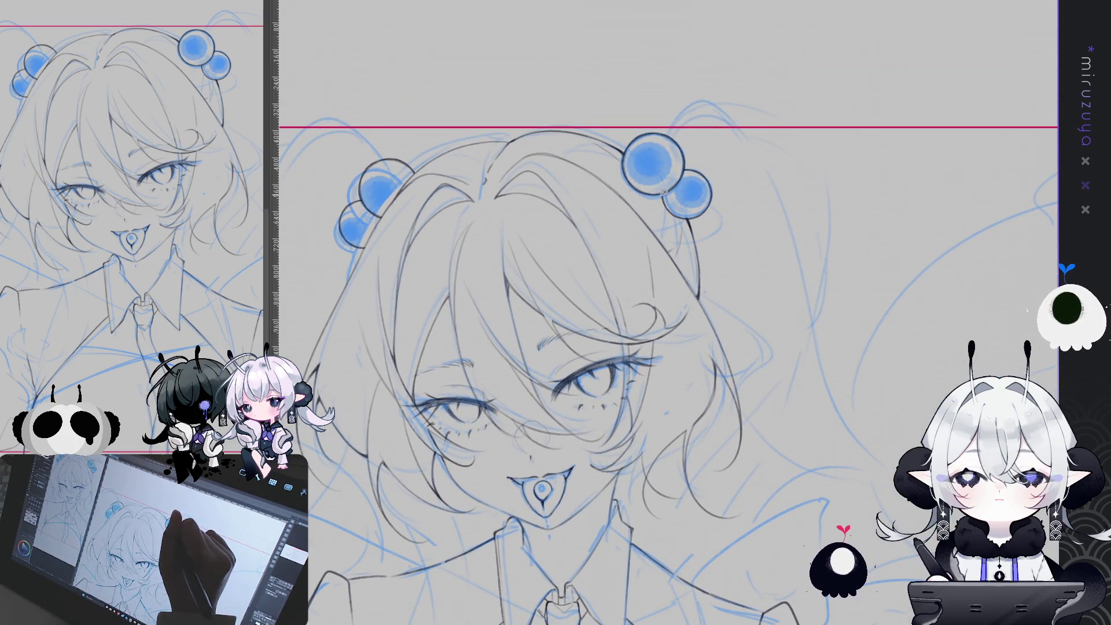
mouse_move(628, 142)
mouse_down()
mouse_move(689, 165)
mouse_move(624, 151)
mouse_up()
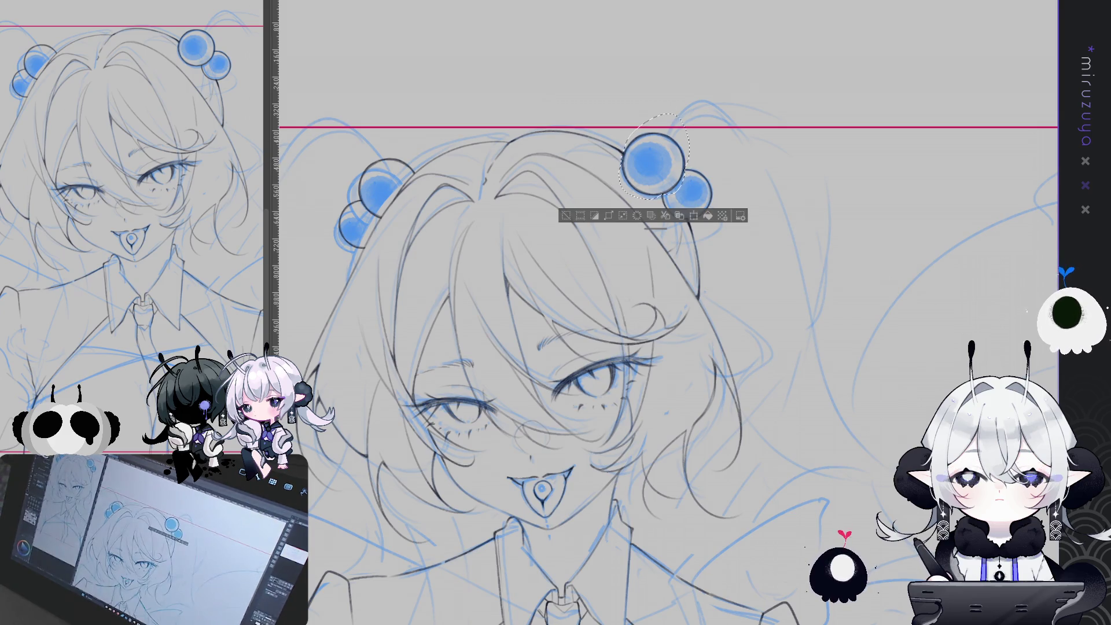
key(ctrl+t)
drag(653, 164, 368, 479)
drag(370, 405, 694, 128)
mouse_move(695, 200)
mouse_down()
mouse_move(506, 415)
mouse_move(444, 415)
mouse_move(453, 399)
mouse_up()
click(414, 468)
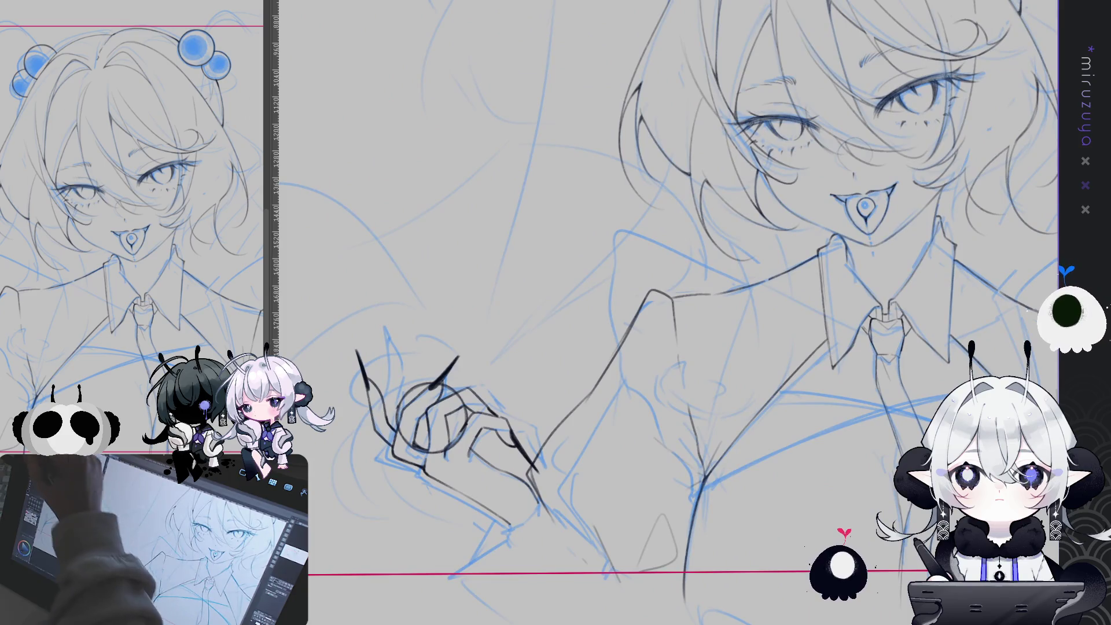
Nudge the orb left, then scale the hand strokes and rotate them counter-clockwise.
drag(453, 413, 449, 394)
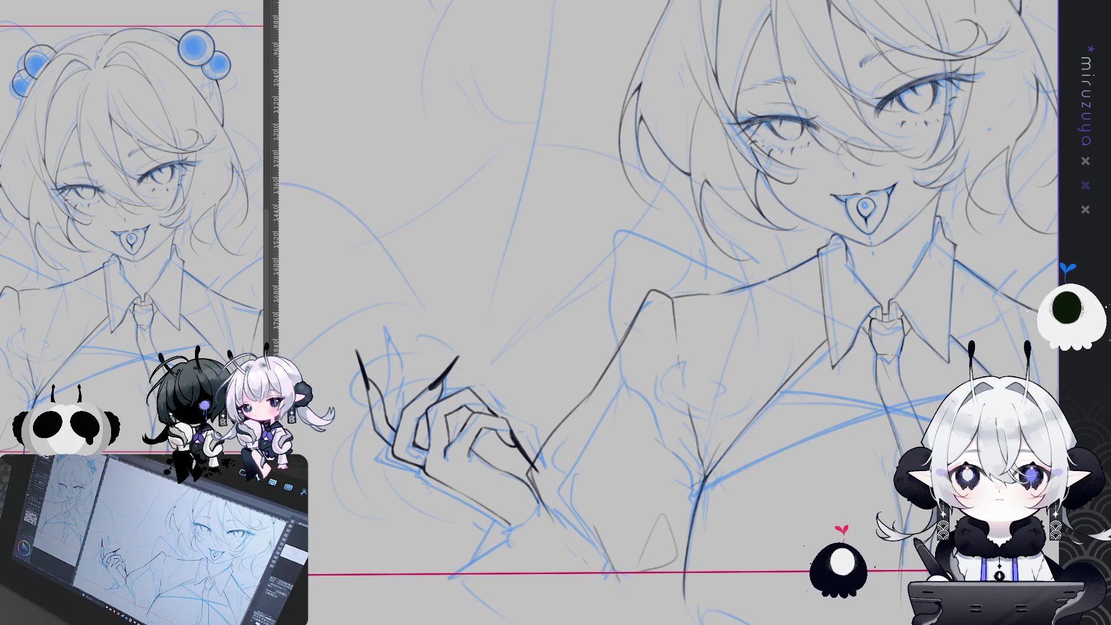
key(ctrl+0)
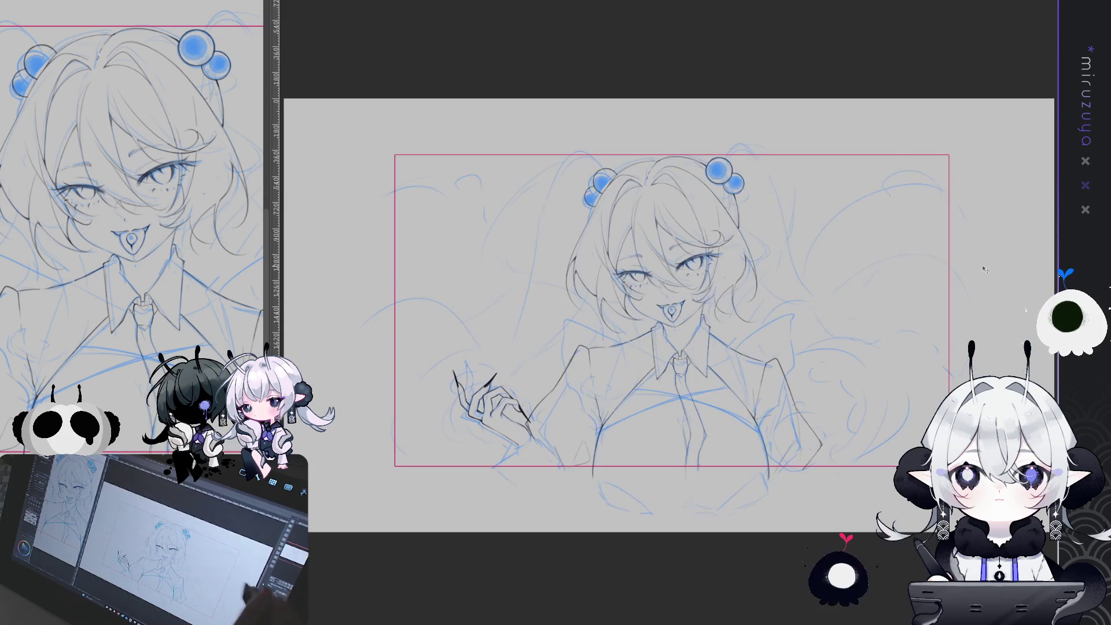
scroll(671, 307, up, 5)
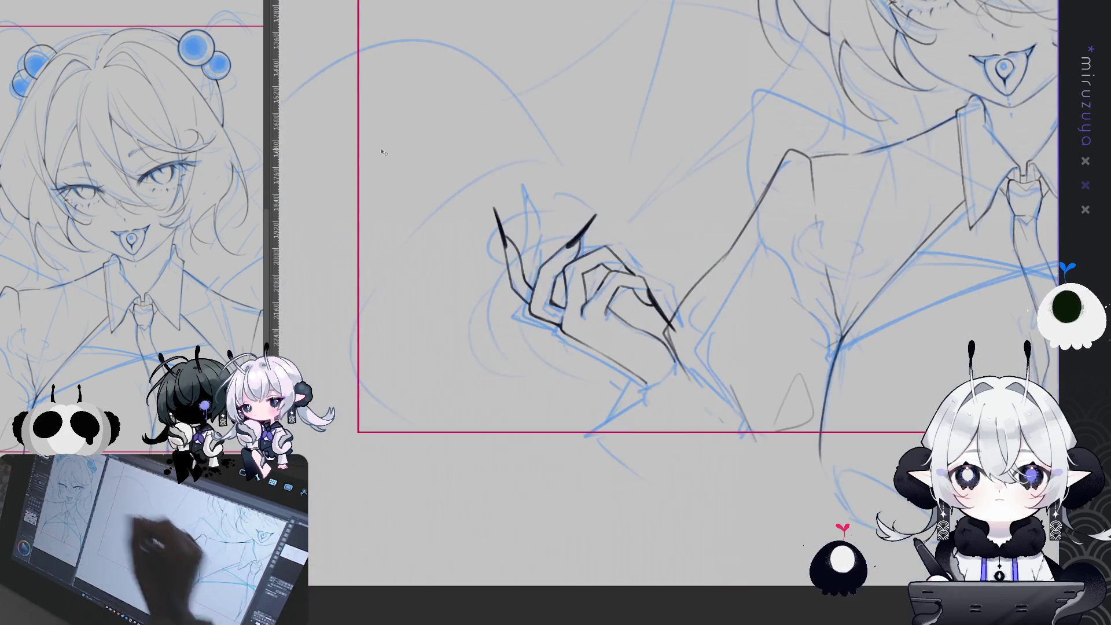
key(ctrl+t)
mouse_move(495, 206)
mouse_down()
mouse_move(475, 181)
mouse_move(452, 226)
mouse_up()
mouse_move(632, 318)
mouse_down()
mouse_move(608, 346)
mouse_move(614, 334)
mouse_up()
click(533, 450)
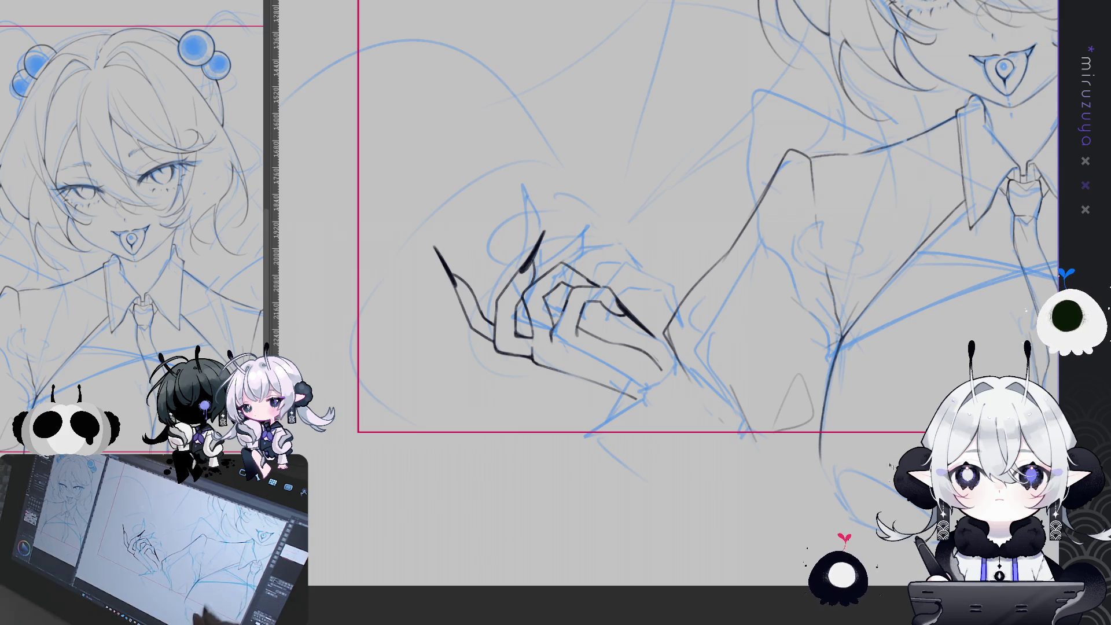
Extend a finger line downward and rotate the hand about 6° counter-clockwise.
drag(889, 465, 891, 436)
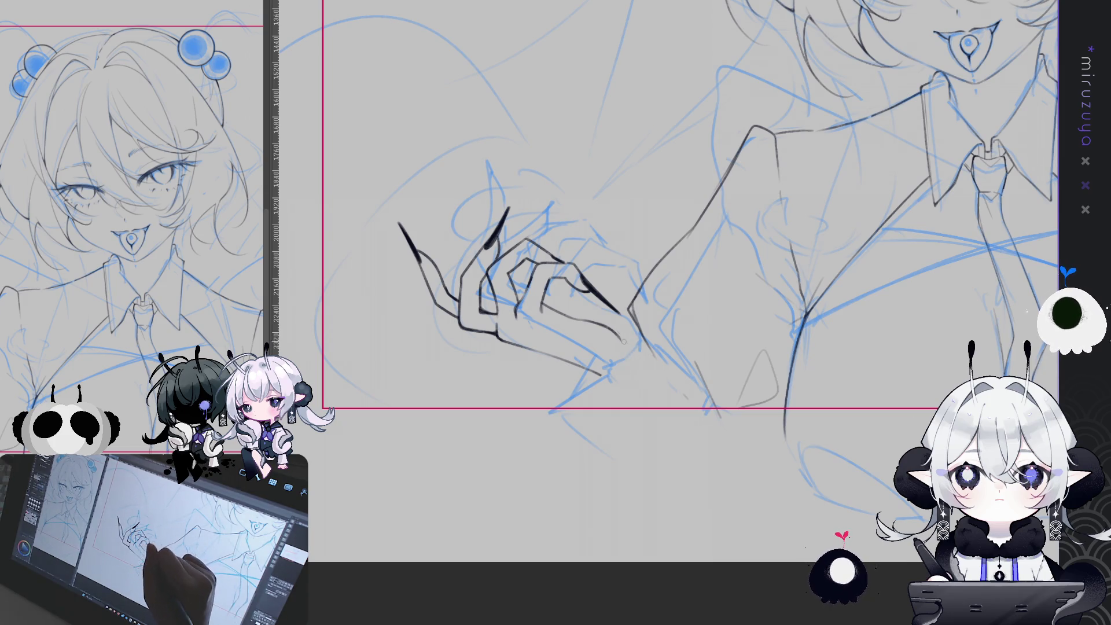
drag(619, 333, 635, 399)
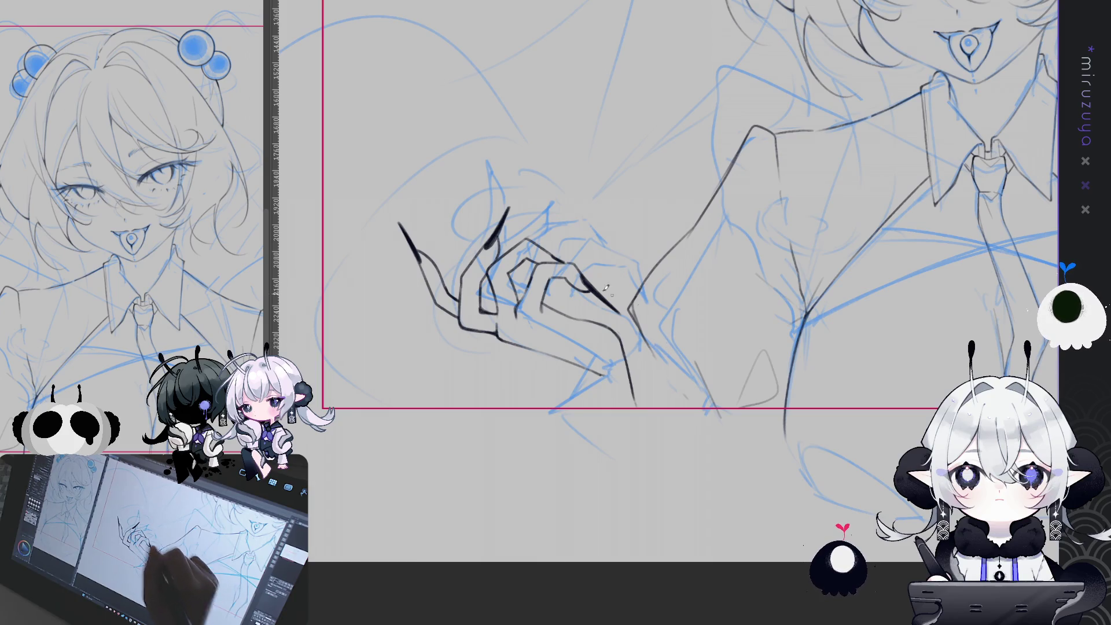
key(ctrl+t)
drag(644, 140, 628, 129)
drag(605, 270, 599, 285)
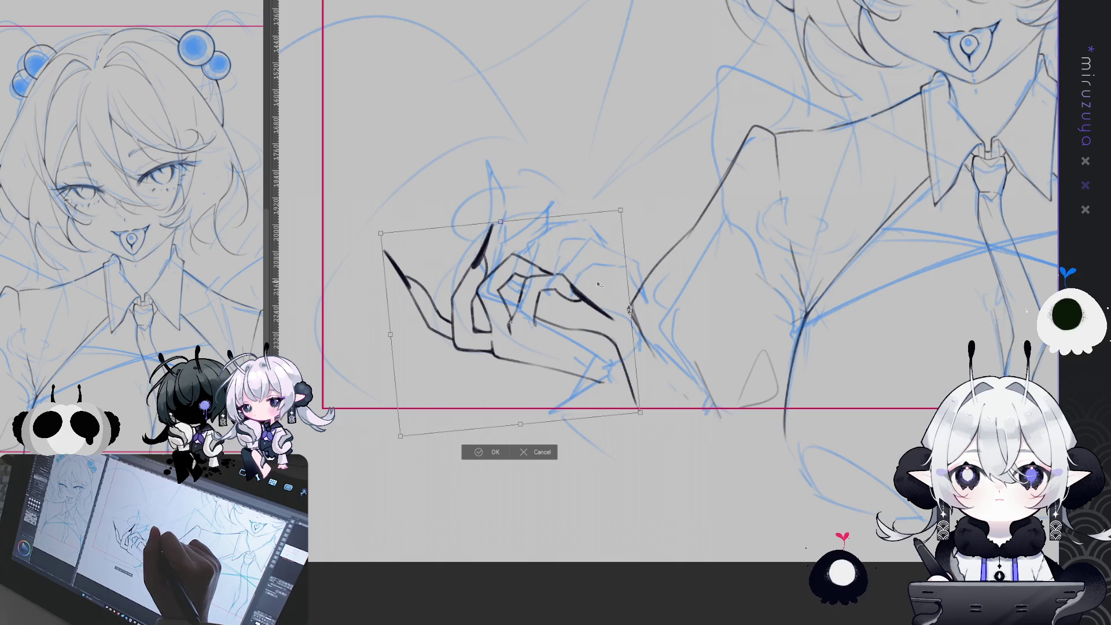
Rotate the hand about 1.5° more counter-clockwise and apply it.
drag(371, 267, 369, 281)
click(494, 456)
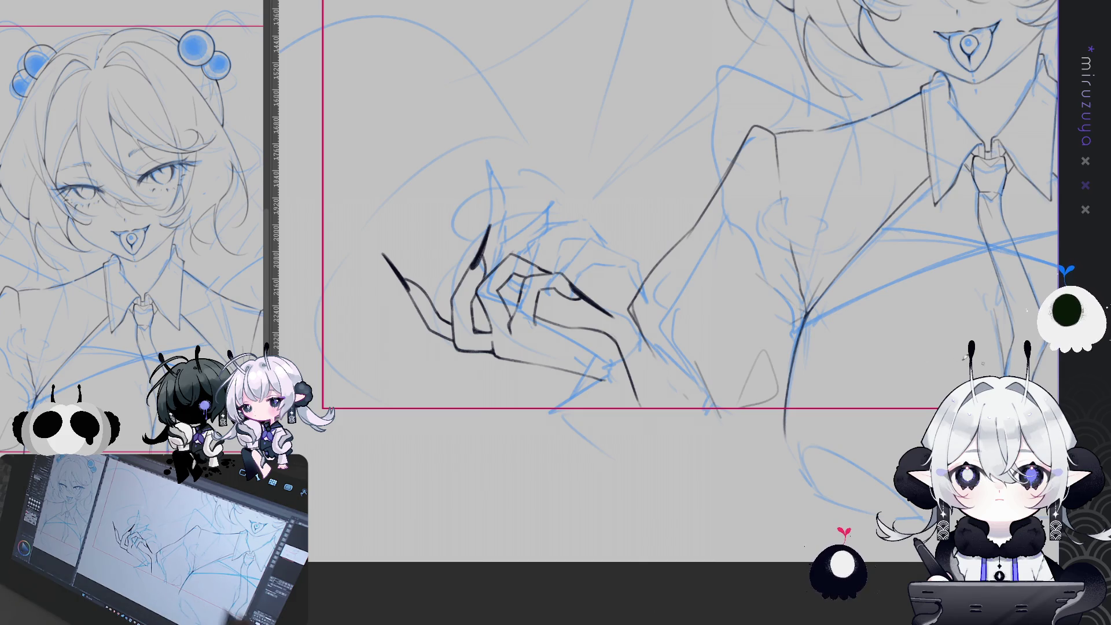
Draw two forearm lines down-left and an outer wrist line running past the frame.
drag(619, 338, 601, 377)
key(ctrl+z)
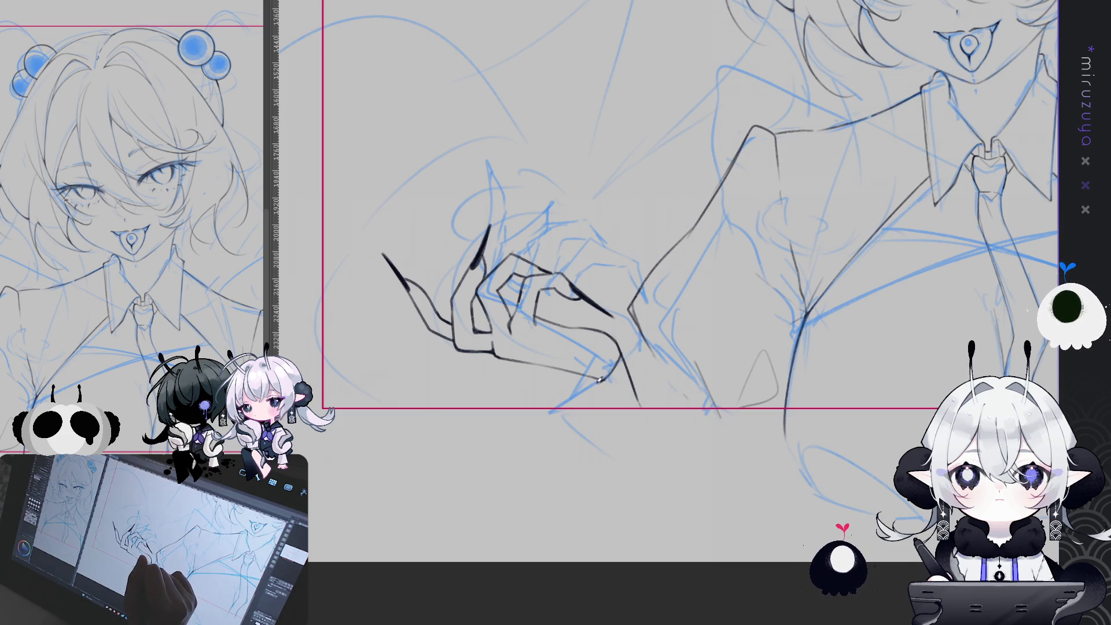
drag(590, 383, 548, 410)
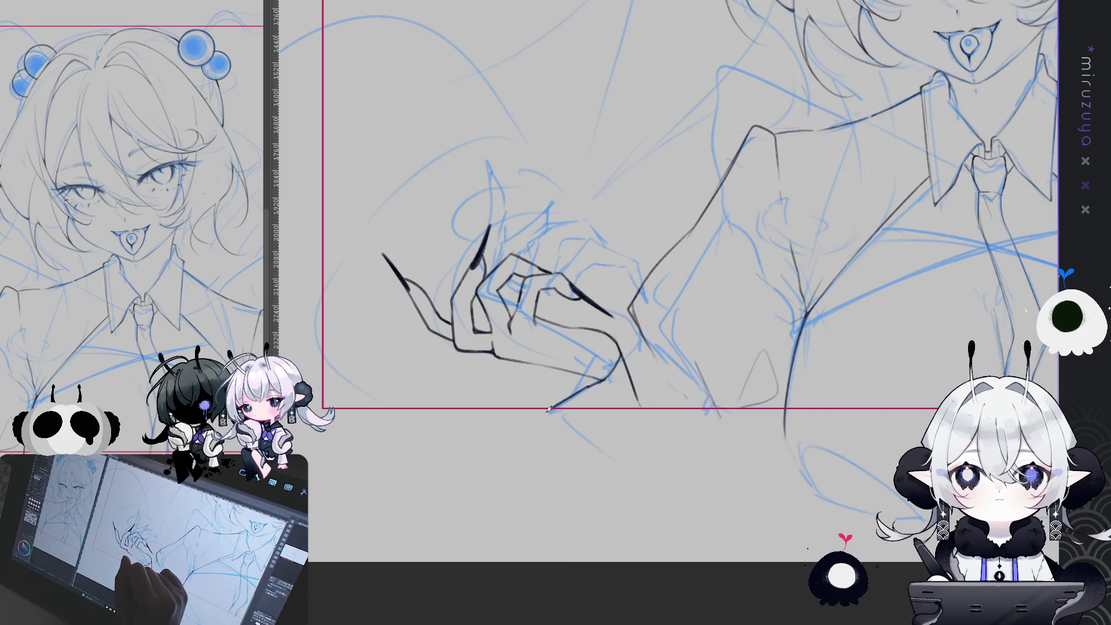
mouse_move(578, 373)
mouse_down()
mouse_move(554, 405)
mouse_move(582, 451)
mouse_up()
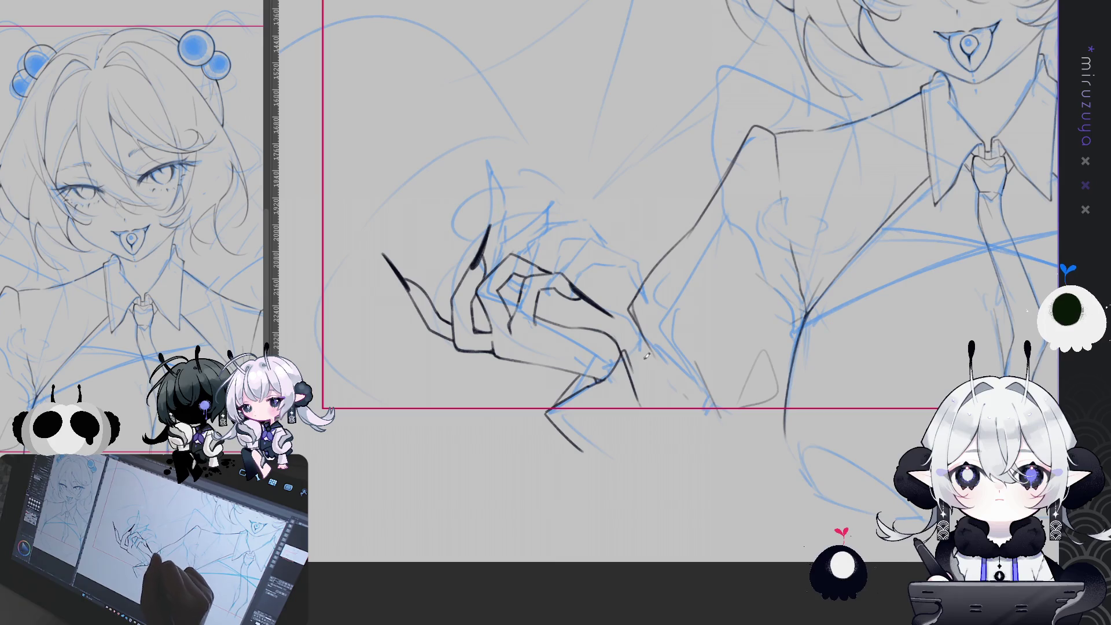
drag(623, 352, 651, 419)
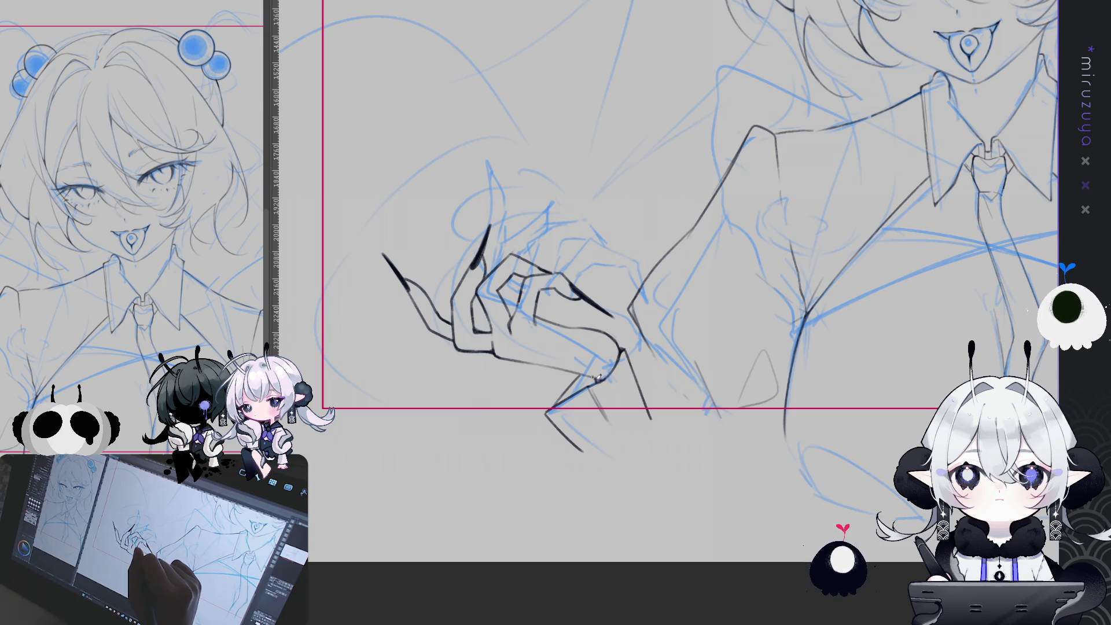
scroll(623, 349, down, 3)
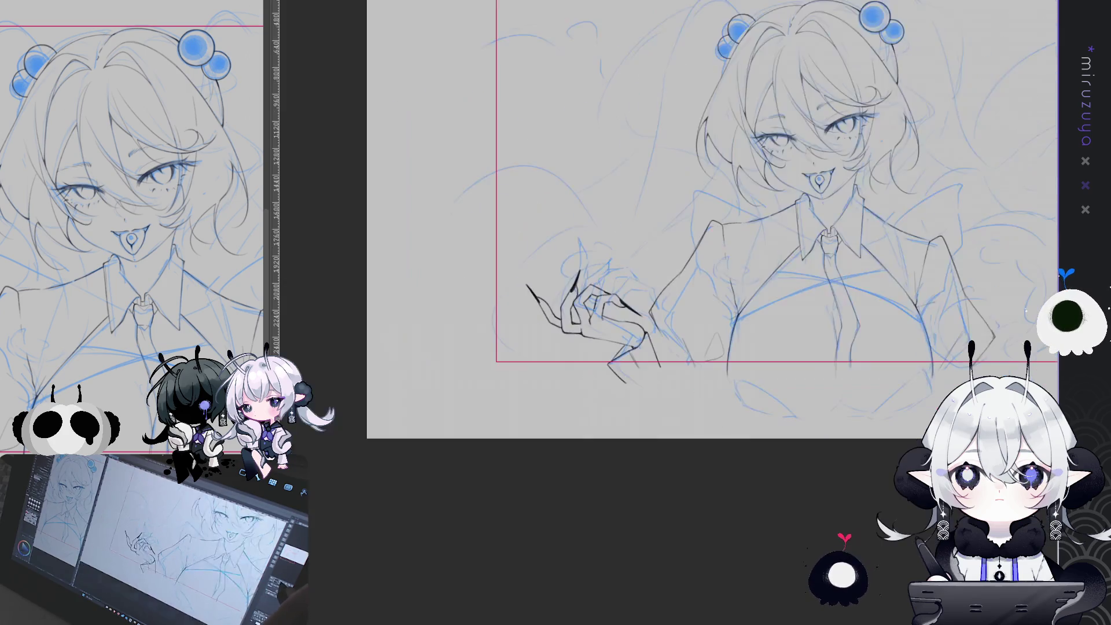
Ink a short stroke finishing the forearm by the frame guide, then rotate and zoom onto the hand.
scroll(606, 405, up, 3)
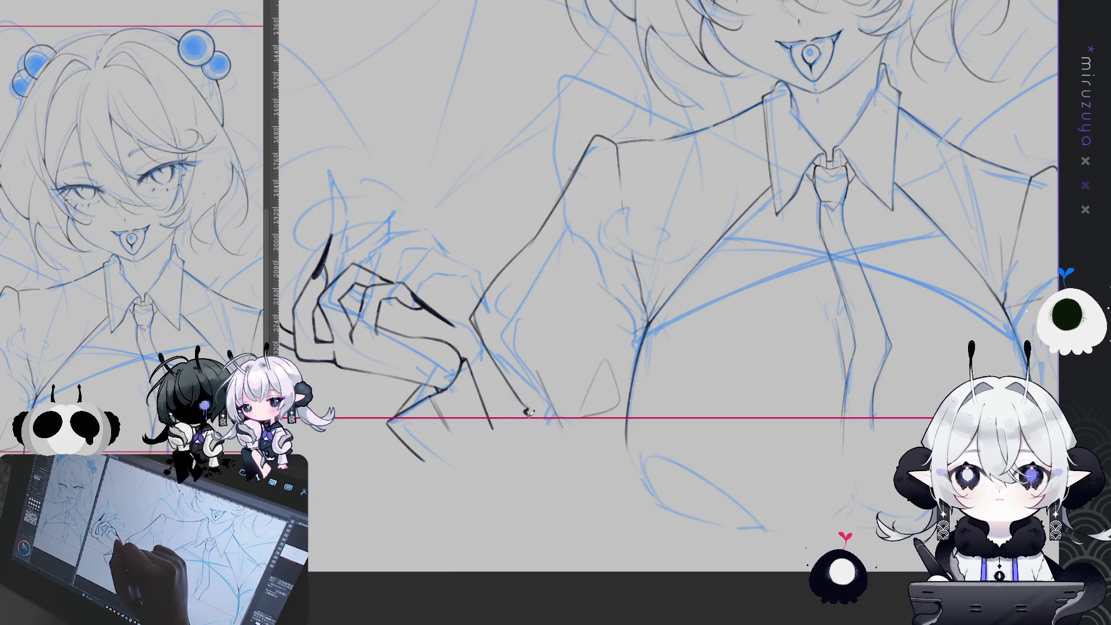
drag(526, 410, 535, 426)
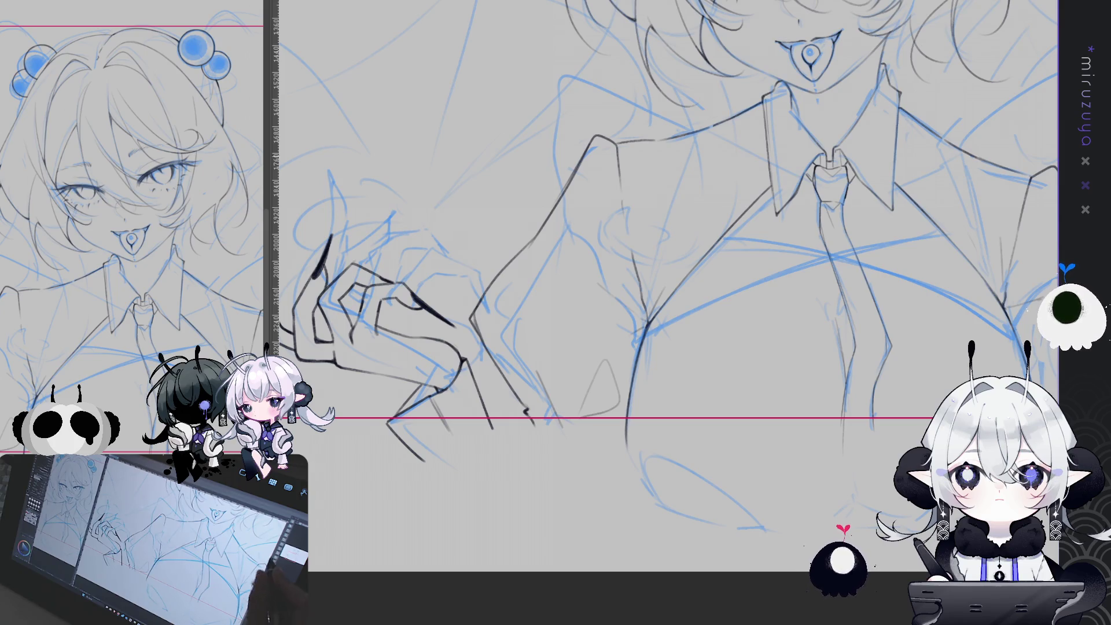
scroll(665, 289, down, 3)
mouse_move(666, 289)
mouse_down()
mouse_move(636, 323)
mouse_move(670, 380)
mouse_up()
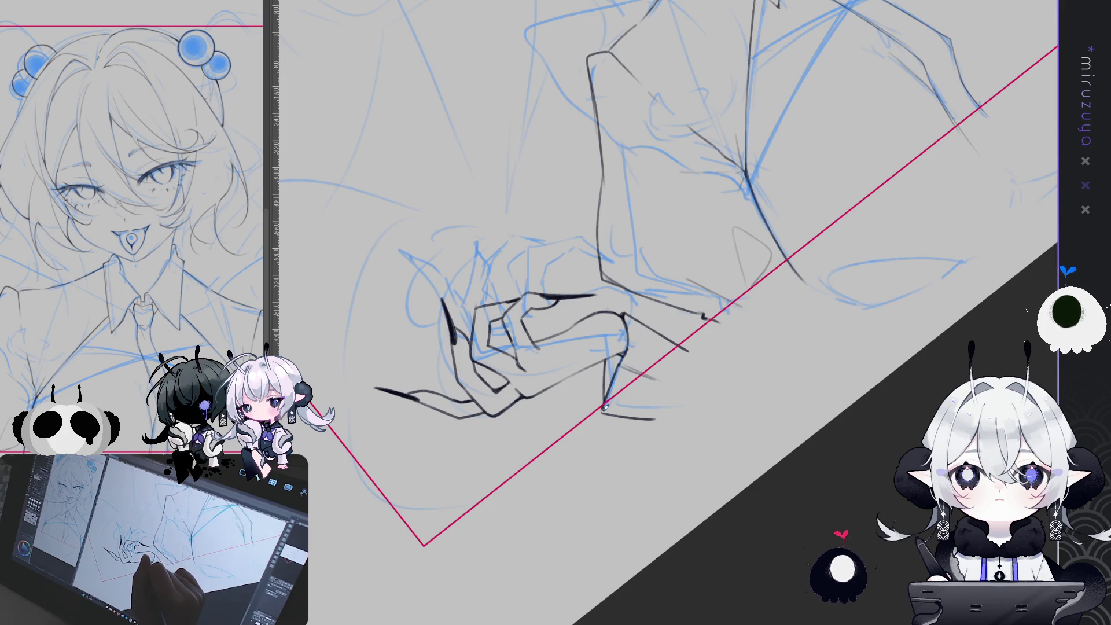
mouse_move(602, 409)
mouse_down()
mouse_move(637, 376)
mouse_move(723, 405)
mouse_move(850, 504)
mouse_move(803, 529)
mouse_up()
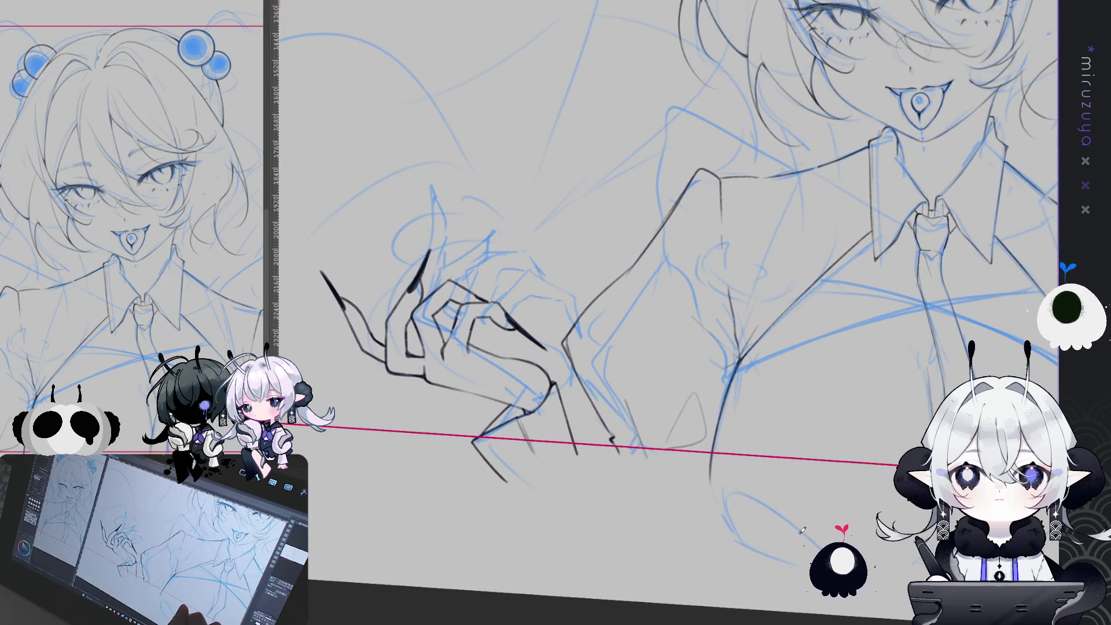
mouse_move(666, 289)
mouse_down()
mouse_move(636, 312)
mouse_move(695, 231)
mouse_up()
mouse_move(665, 527)
mouse_down()
mouse_move(692, 479)
mouse_move(717, 286)
mouse_up()
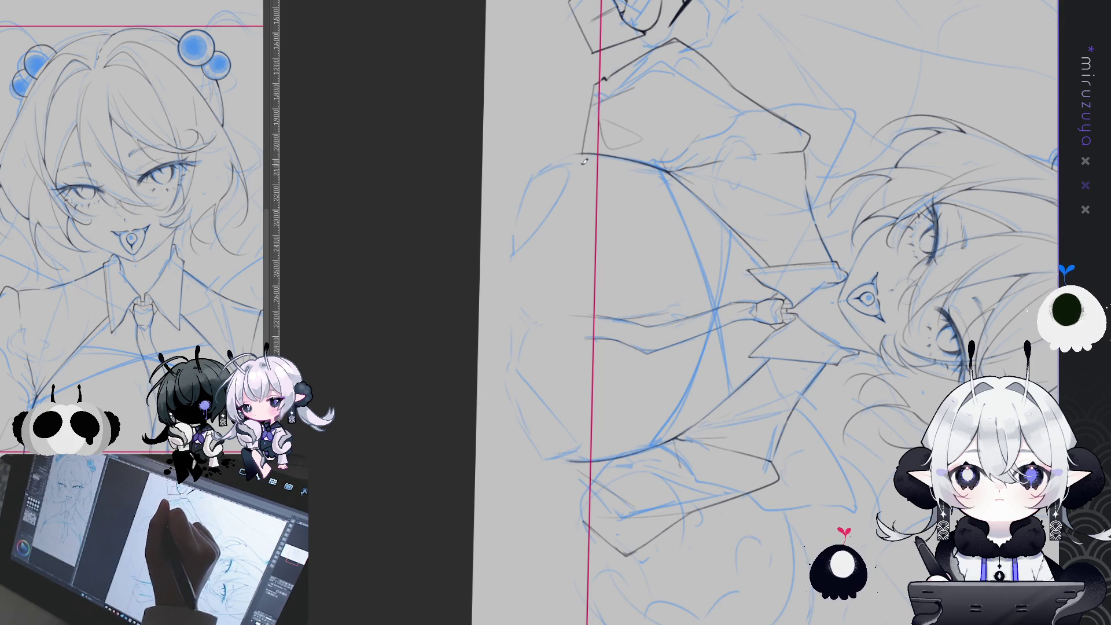
Try a long outline stroke on the left, undo it, and reframe on the head and hair buns.
mouse_move(583, 155)
mouse_down()
mouse_move(574, 457)
mouse_move(585, 517)
mouse_move(665, 405)
mouse_move(732, 339)
mouse_up()
key(ctrl+z)
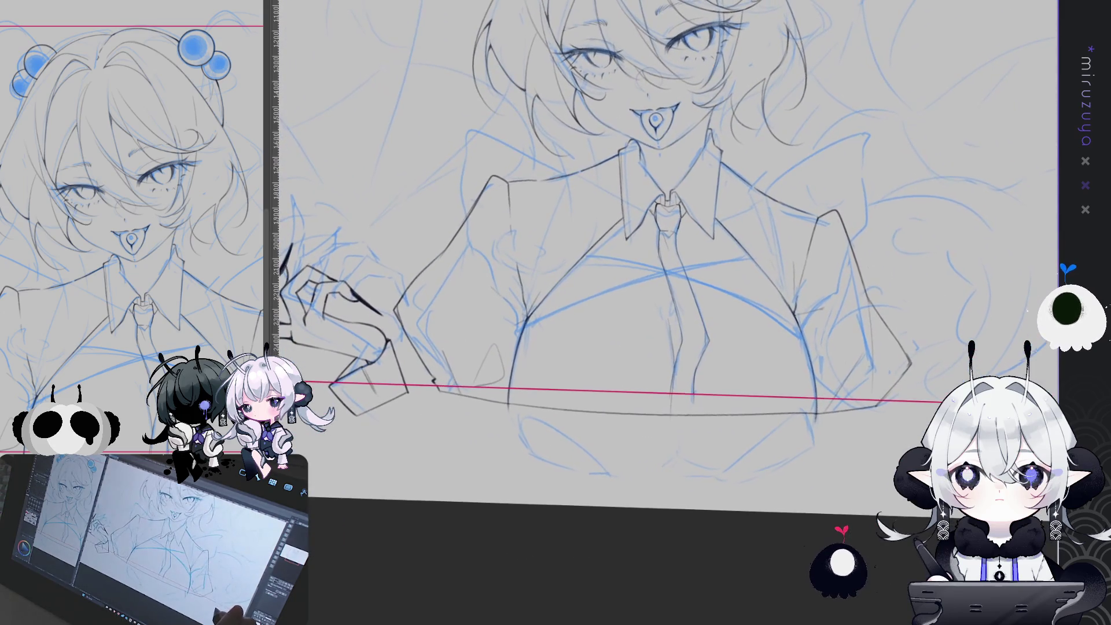
mouse_move(636, 231)
mouse_down()
mouse_move(571, 365)
mouse_move(579, 359)
mouse_up()
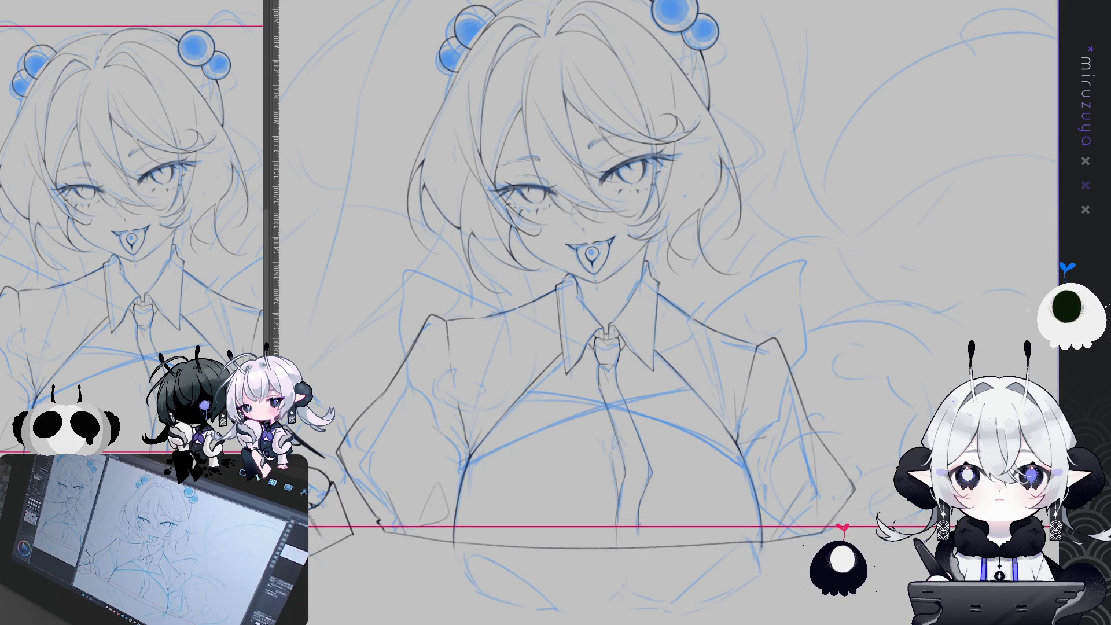
mouse_move(830, 444)
mouse_down()
mouse_move(842, 549)
mouse_move(637, 562)
mouse_move(632, 582)
mouse_move(929, 251)
mouse_move(908, 267)
mouse_up()
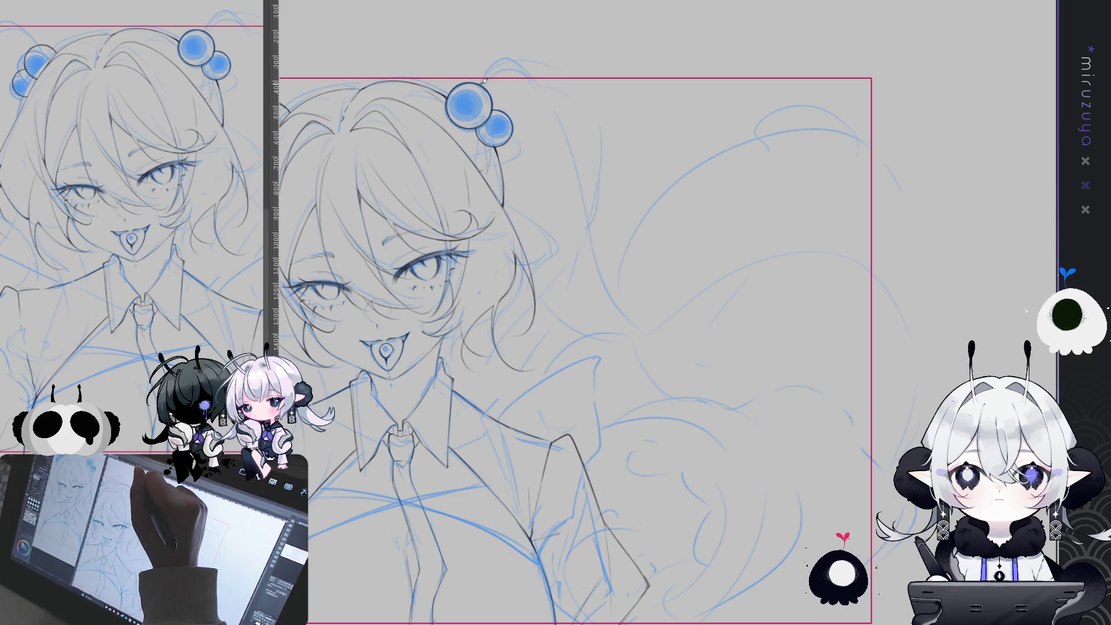
Sketch and undo several trial hair-strand arcs over the head bun.
drag(499, 57, 559, 130)
key(ctrl+z)
drag(485, 75, 573, 156)
key(ctrl+z)
drag(509, 57, 568, 154)
key(ctrl+z)
drag(487, 73, 587, 188)
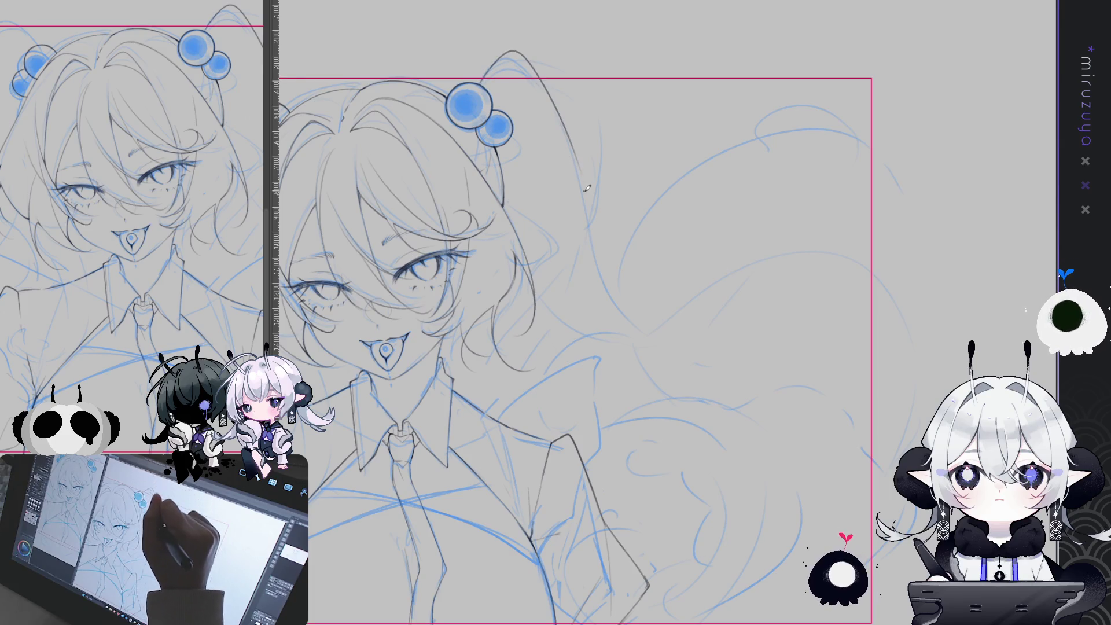
key(ctrl+z)
drag(485, 75, 558, 128)
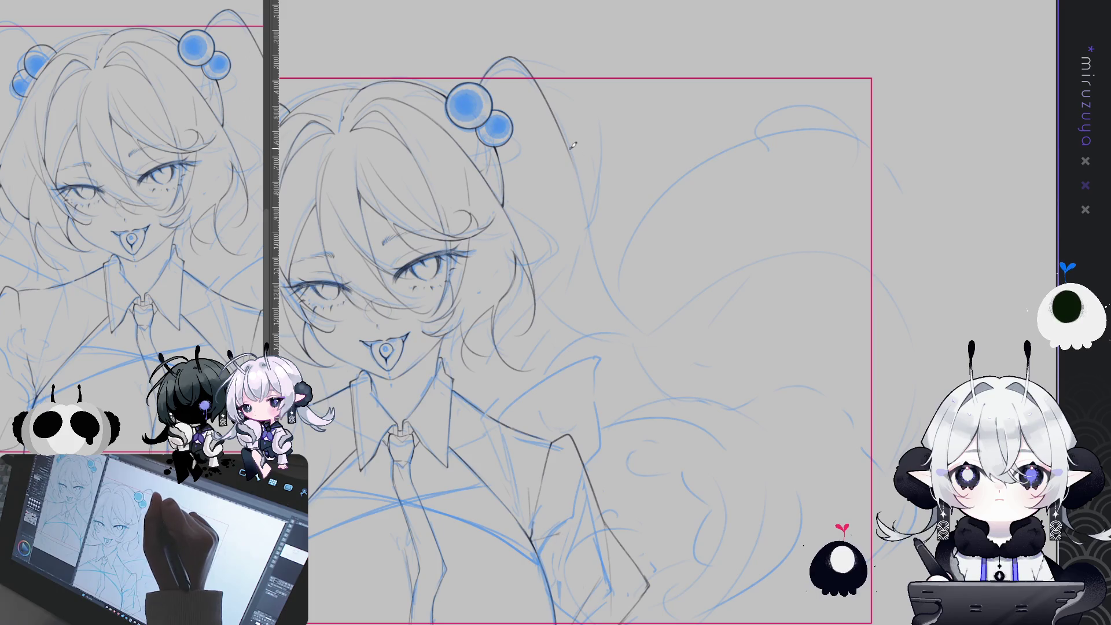
key(ctrl+z)
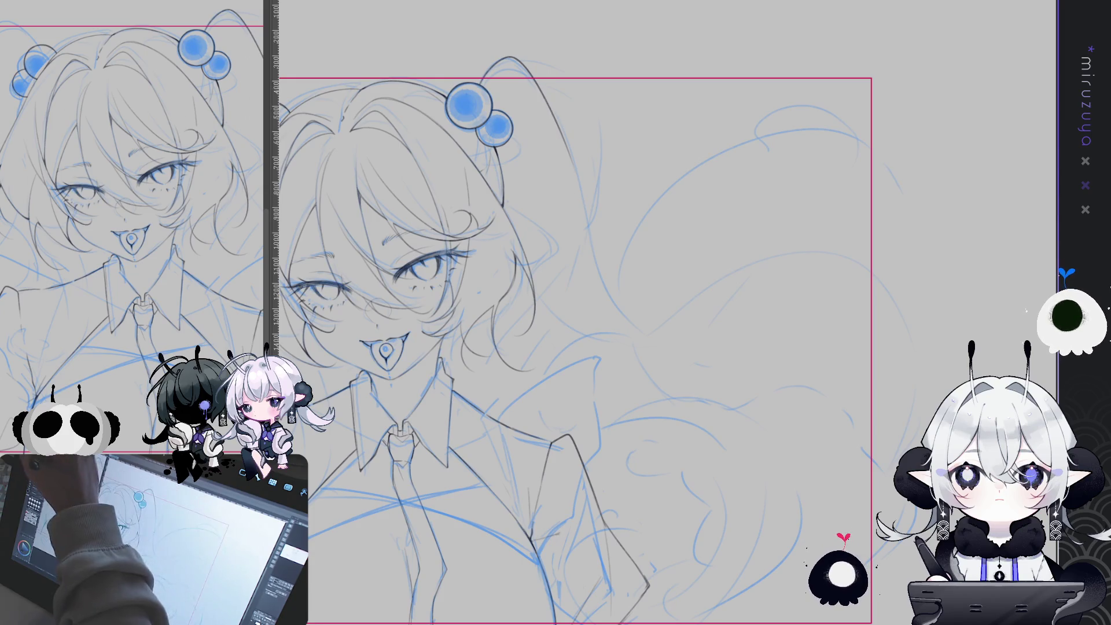
Ink the dark twintail outline stroke right of the face, redrawing it until smooth.
mouse_move(570, 151)
mouse_down()
mouse_move(602, 306)
mouse_move(619, 317)
mouse_up()
key(ctrl+z)
mouse_move(580, 191)
mouse_down()
mouse_move(630, 338)
mouse_move(671, 359)
mouse_up()
key(ctrl+z)
key(ctrl+z)
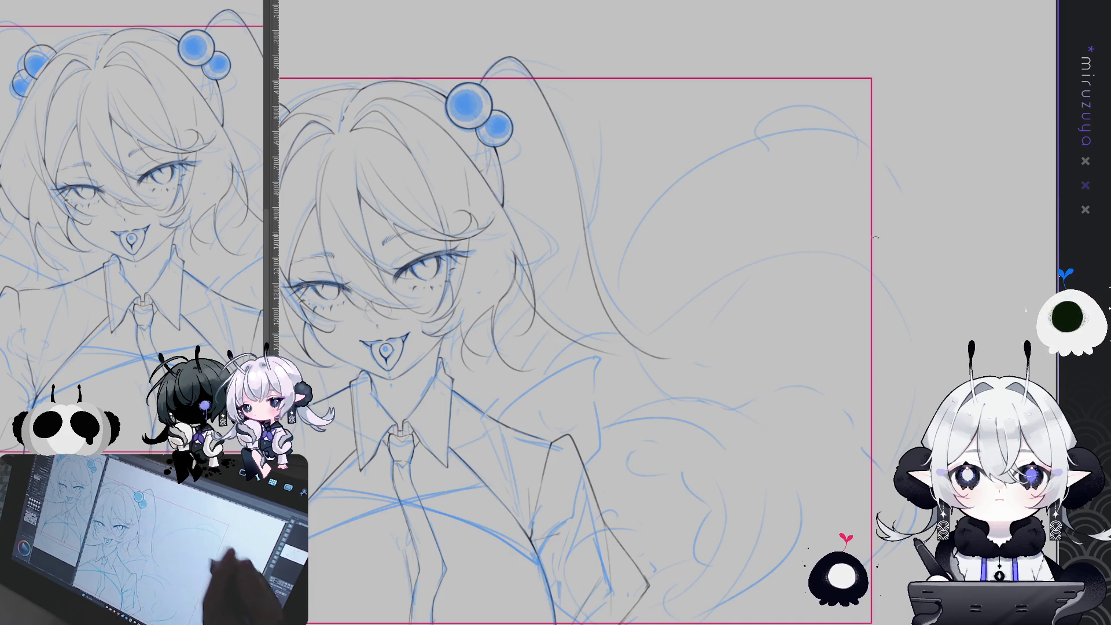
drag(561, 331, 584, 301)
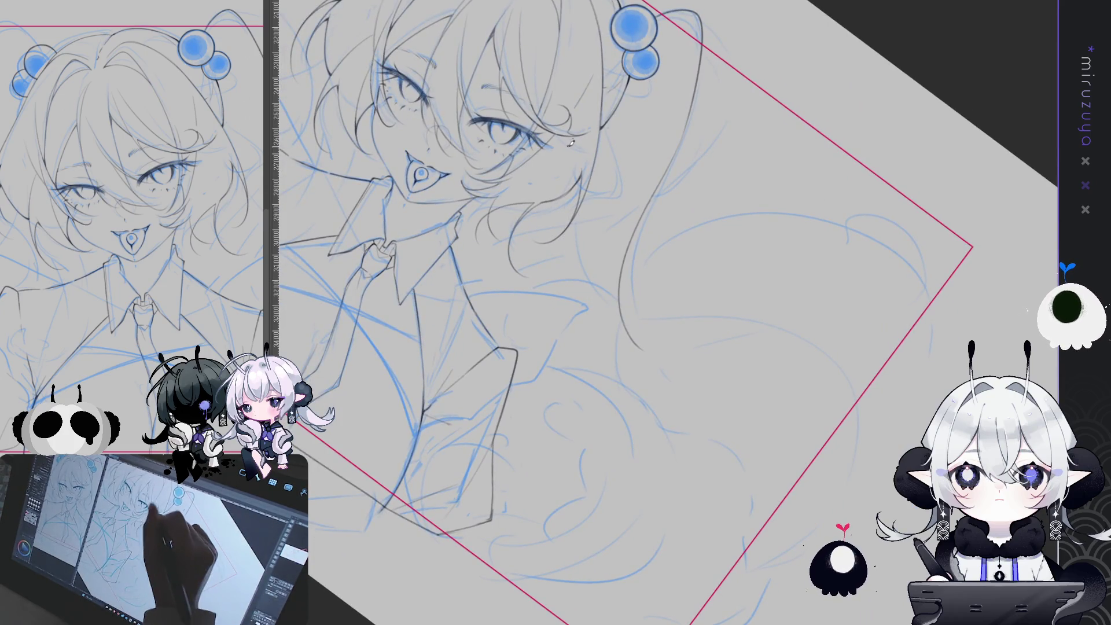
Ink the long curling outline of the right twintail sweeping out to the right.
mouse_move(574, 176)
mouse_down()
mouse_move(648, 344)
mouse_move(624, 333)
mouse_up()
key(ctrl+z)
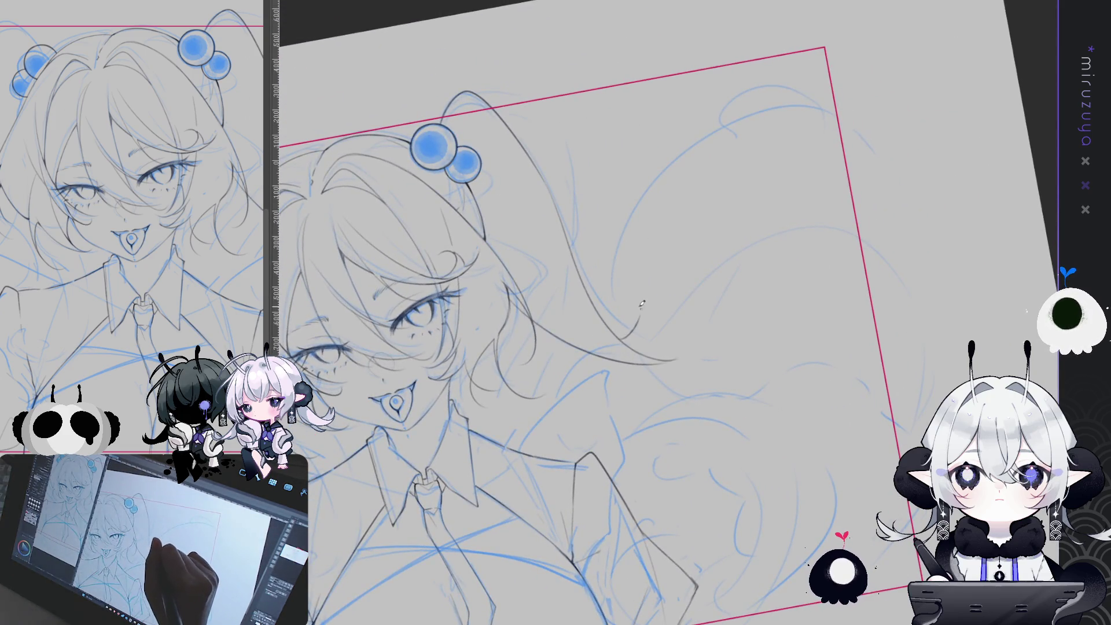
mouse_move(657, 301)
mouse_down()
mouse_move(773, 99)
mouse_move(873, 139)
mouse_up()
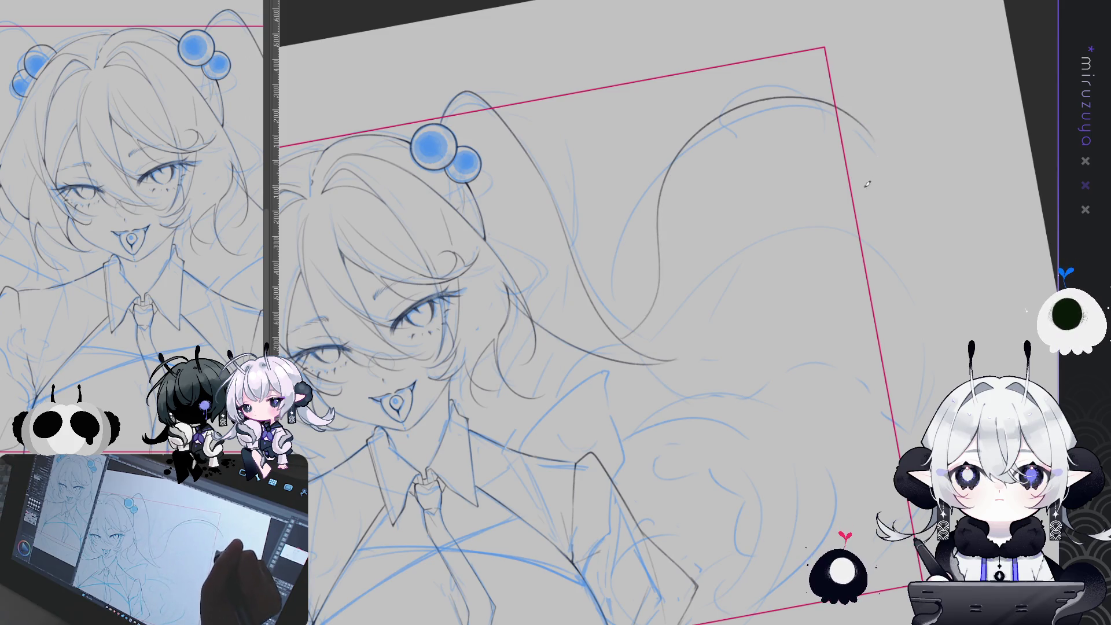
drag(724, 295, 638, 306)
drag(537, 348, 698, 172)
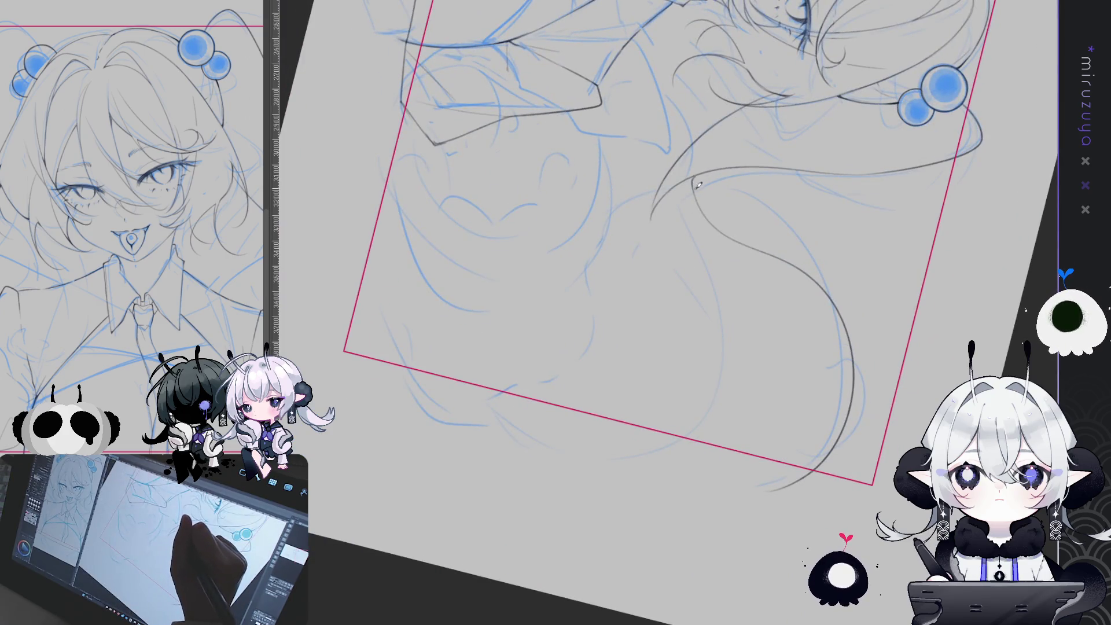
Redraw the stroke down the twintail's curl and finish its tail with a short hook.
key(ctrl+z)
drag(655, 207, 648, 306)
key(ctrl+z)
key(ctrl+z)
mouse_move(655, 206)
mouse_down()
mouse_move(648, 307)
mouse_move(672, 322)
mouse_up()
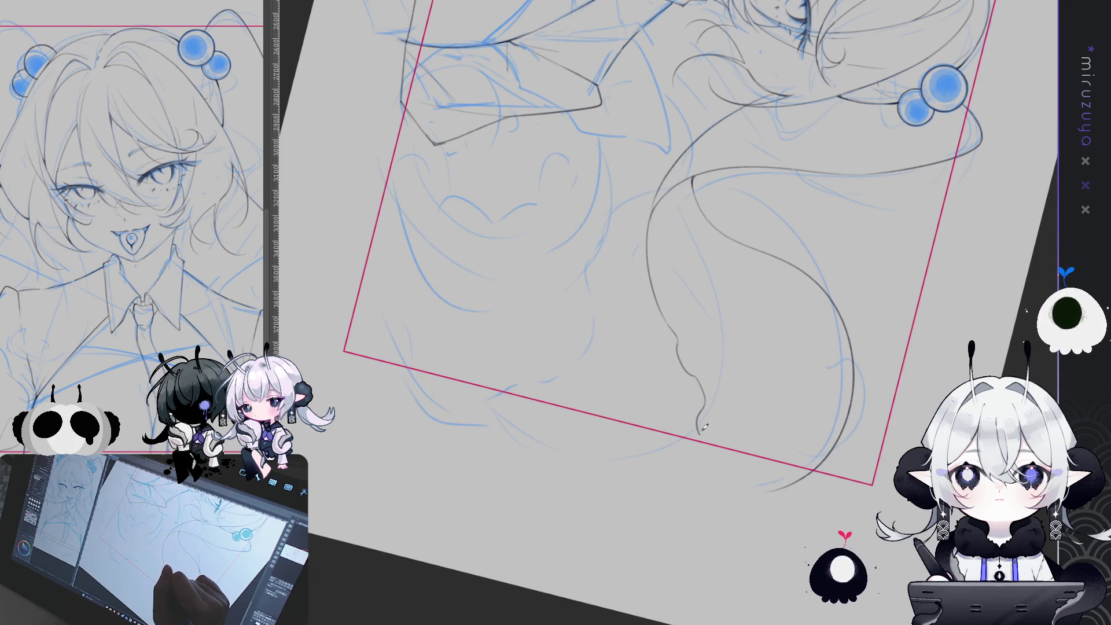
key(ctrl+z)
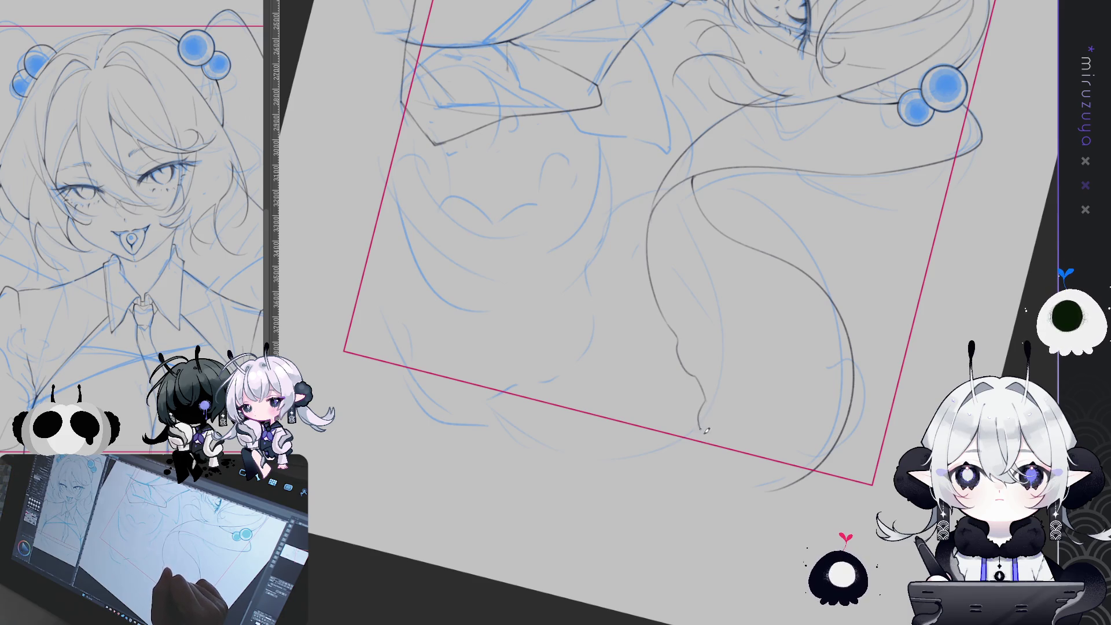
mouse_move(699, 427)
mouse_down()
mouse_move(715, 442)
mouse_move(752, 376)
mouse_move(826, 299)
mouse_move(828, 316)
mouse_up()
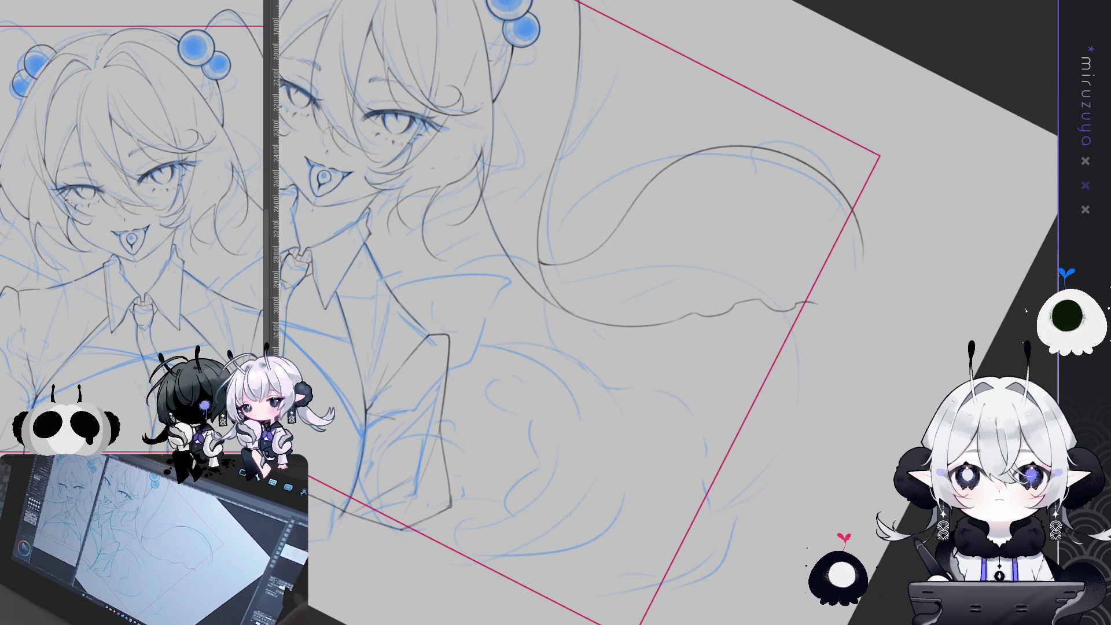
mouse_move(578, 174)
mouse_down()
mouse_move(653, 243)
mouse_move(601, 179)
mouse_up()
drag(637, 231, 777, 278)
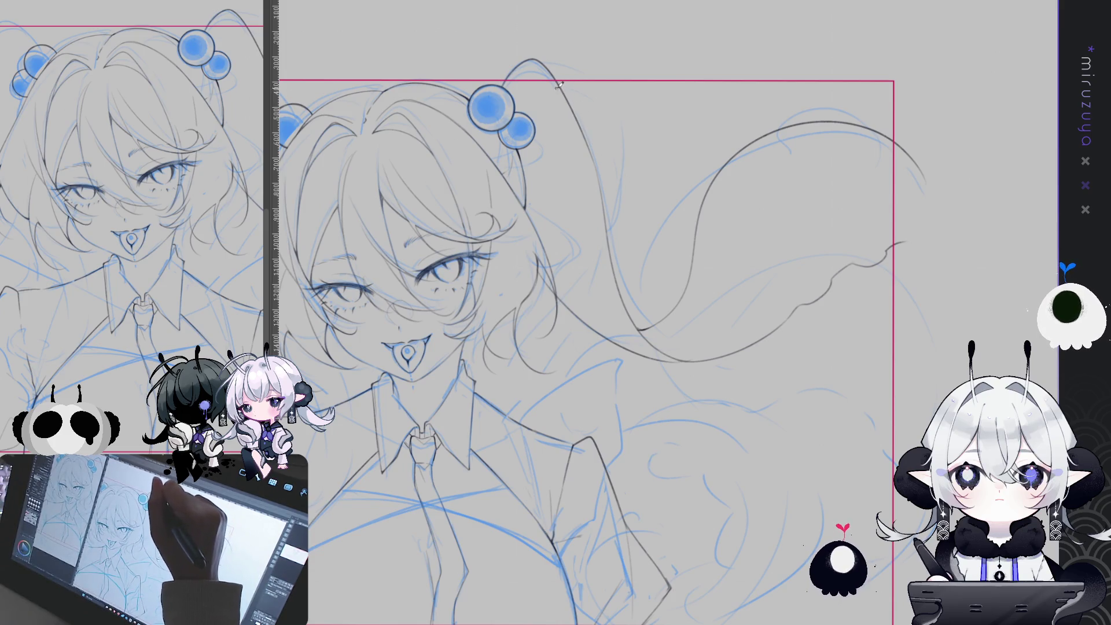
Sketch a thin strand from the top of the twintail and turn the view upright.
drag(570, 101, 656, 208)
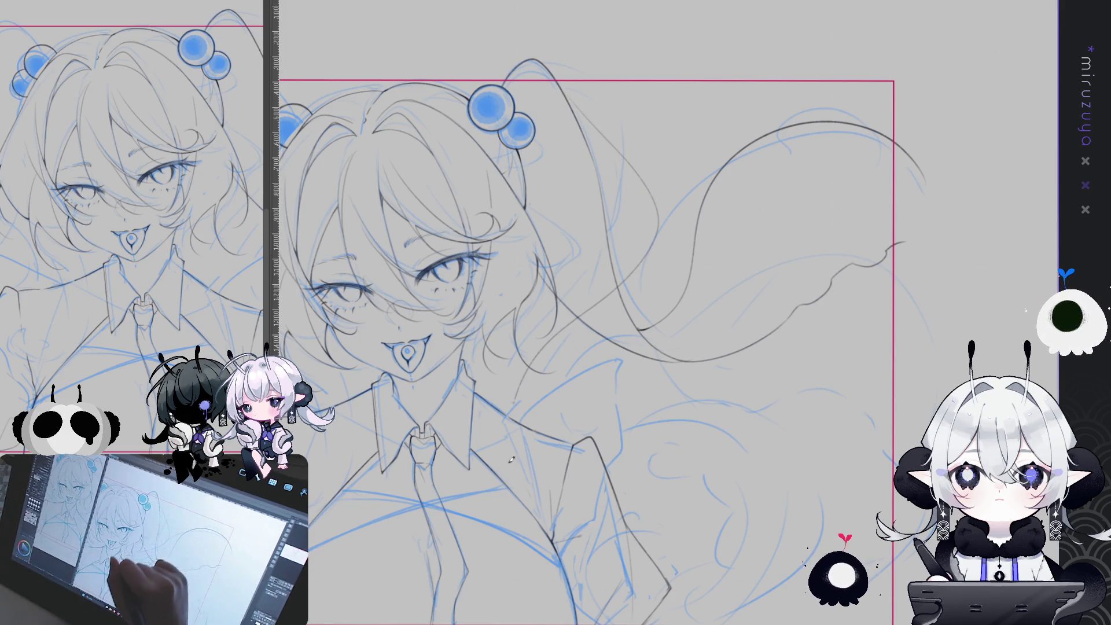
mouse_move(732, 482)
mouse_down()
mouse_move(778, 471)
mouse_move(856, 415)
mouse_move(827, 457)
mouse_move(784, 424)
mouse_move(756, 441)
mouse_up()
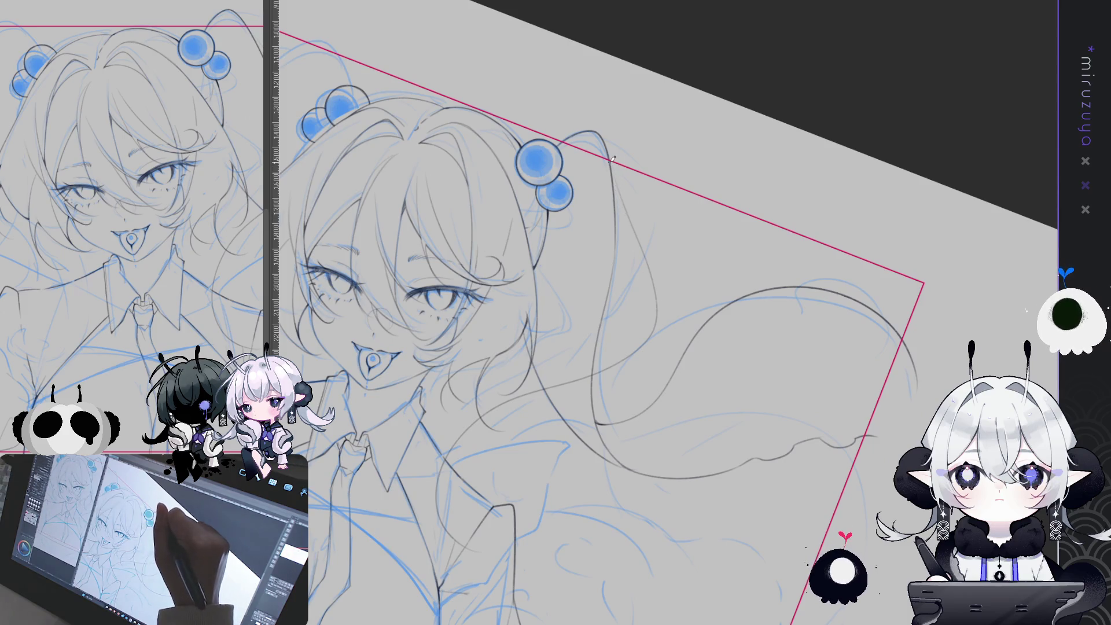
drag(635, 355, 800, 294)
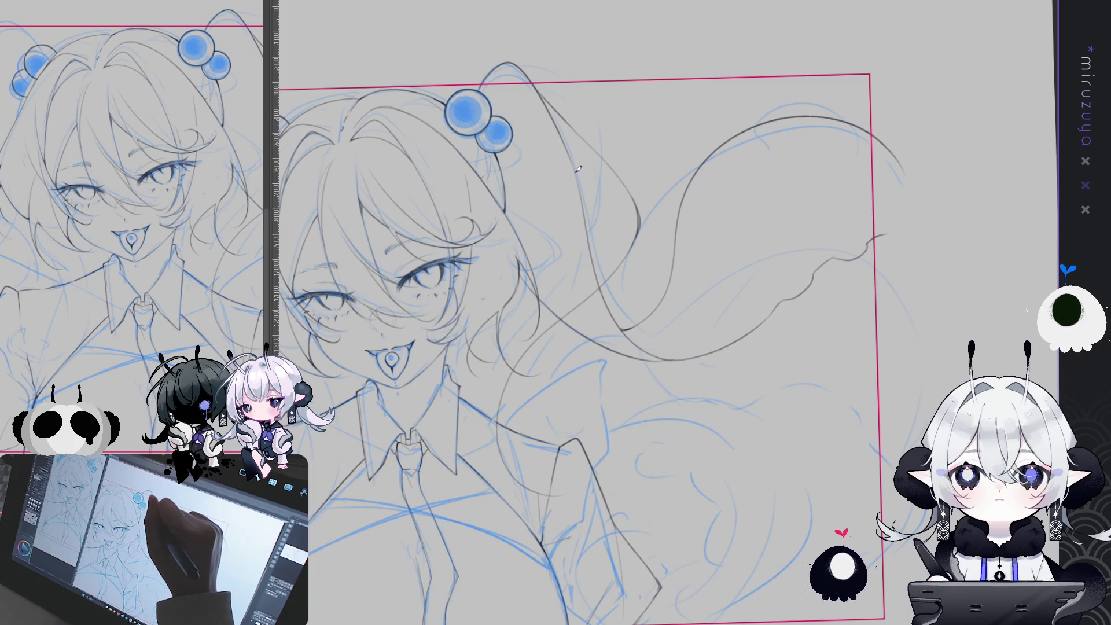
Redraw the hooked twintail stroke, then check it mirrored and ink a strand line.
key(ctrl+z)
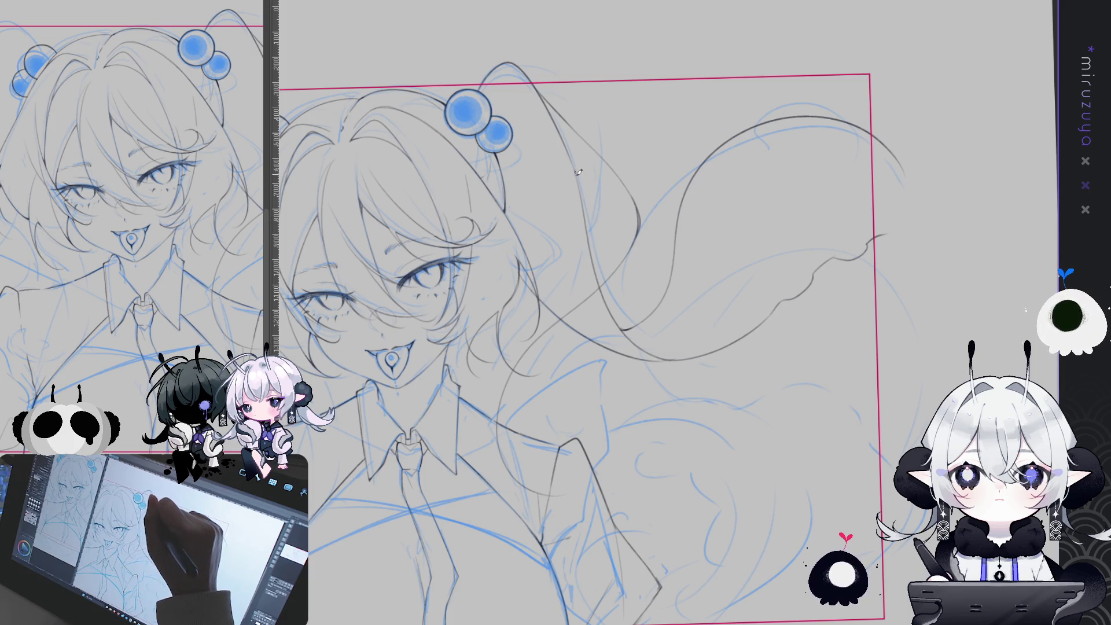
drag(590, 191, 610, 225)
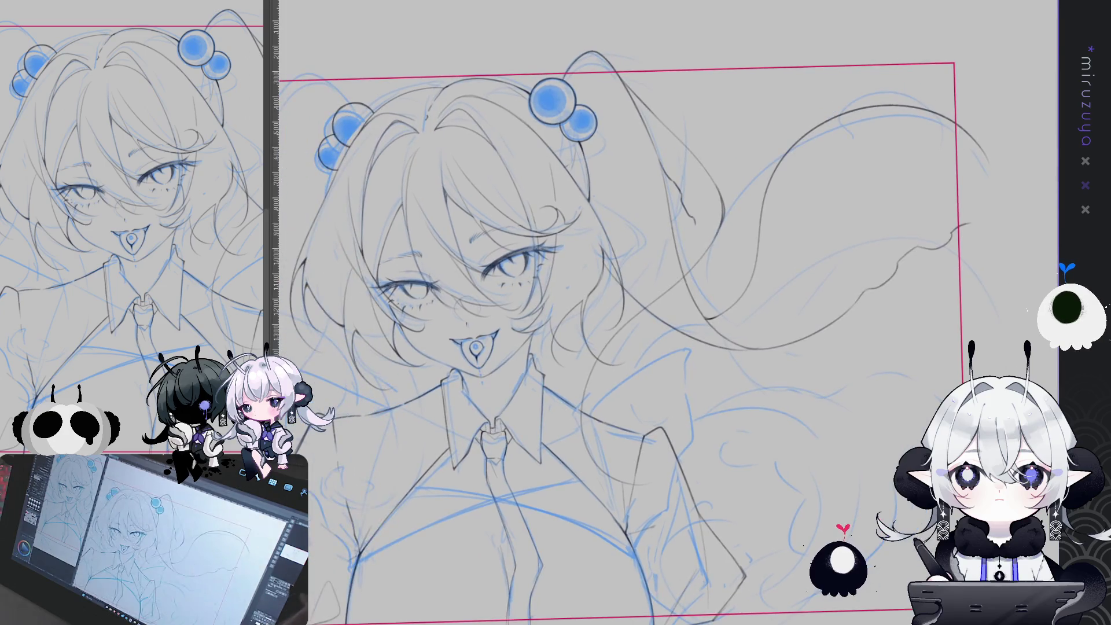
key(h)
drag(665, 313, 524, 320)
drag(502, 169, 501, 243)
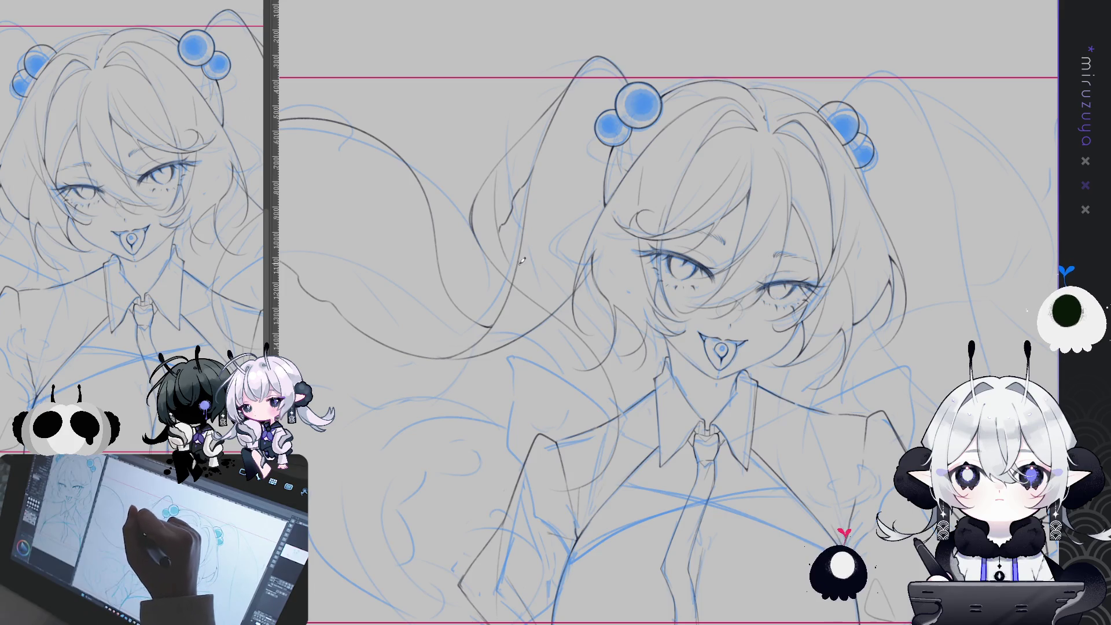
Add several dark strand lines inside the twintail near the head, dropping one rejected stroke.
drag(509, 173, 517, 262)
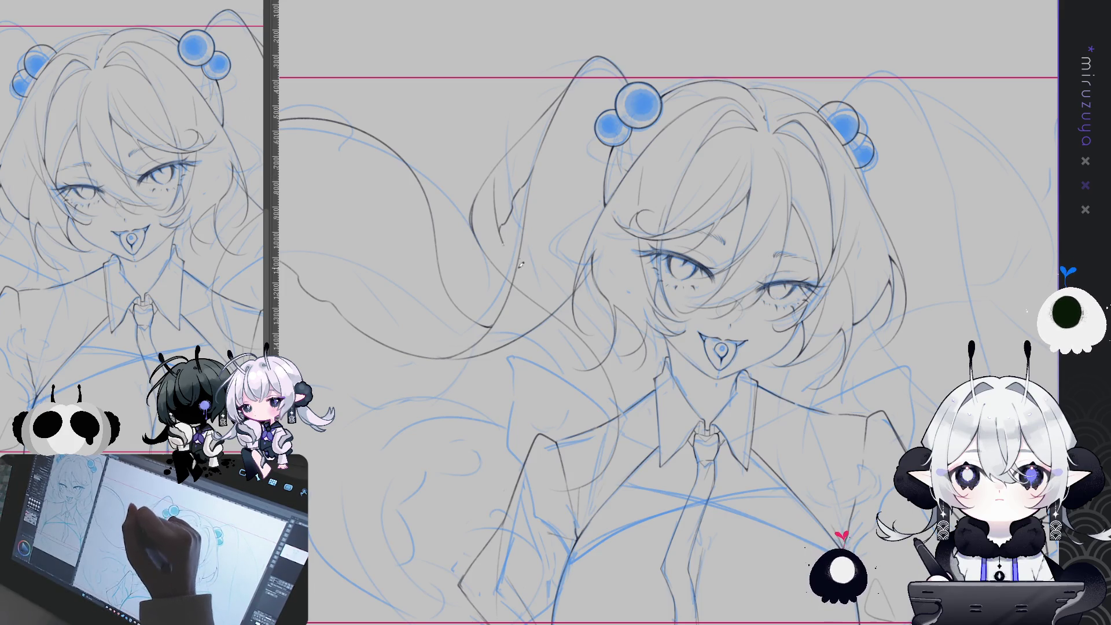
drag(506, 165, 496, 255)
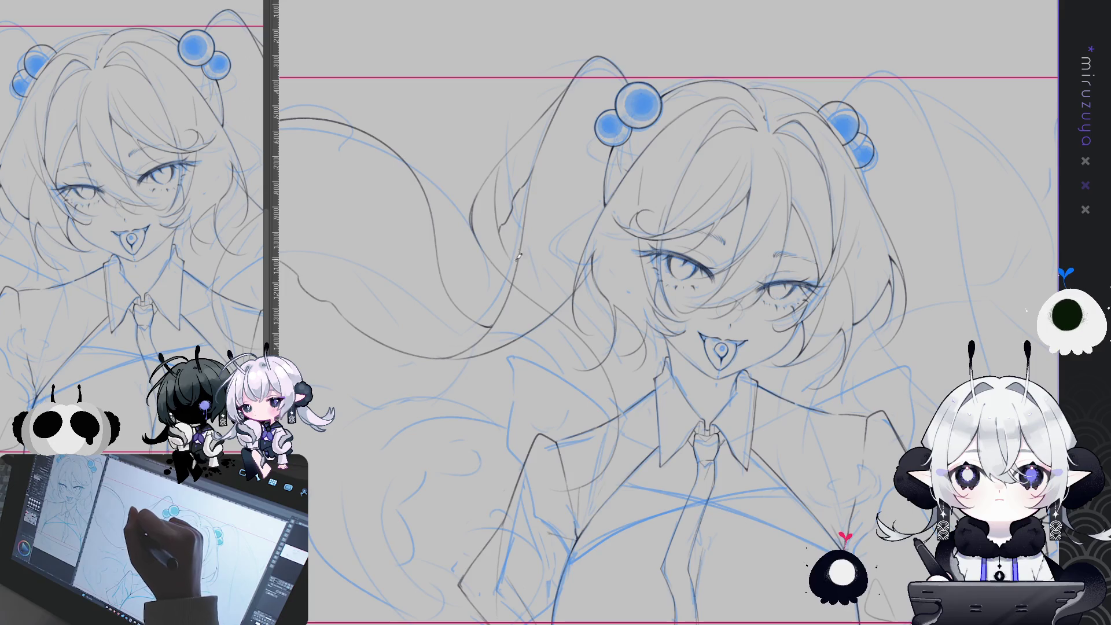
drag(541, 206, 498, 301)
key(ctrl+z)
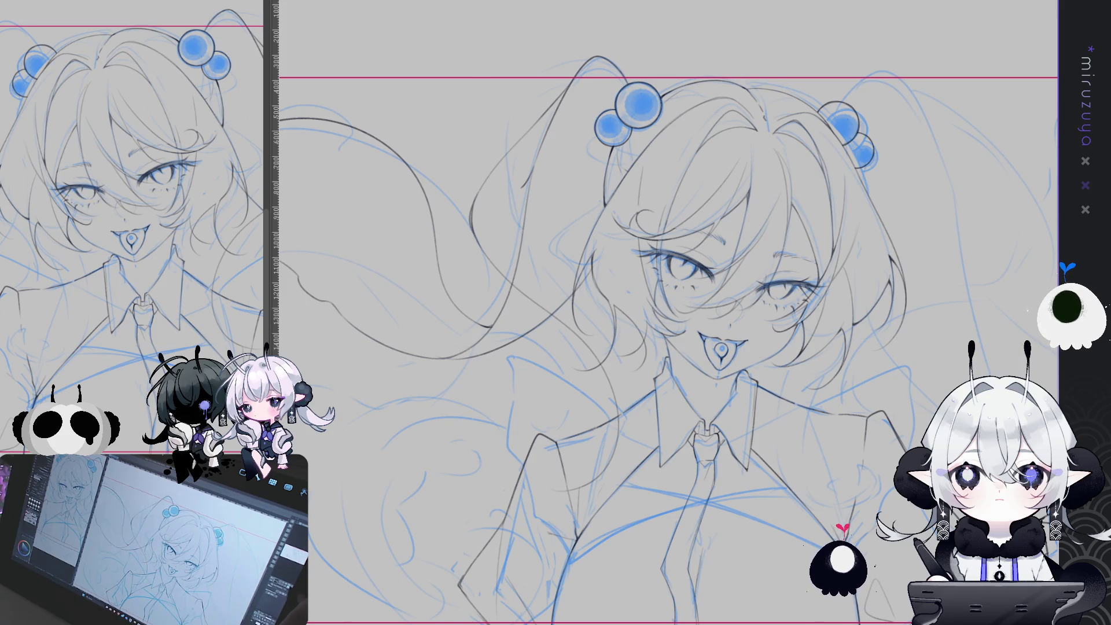
key(h)
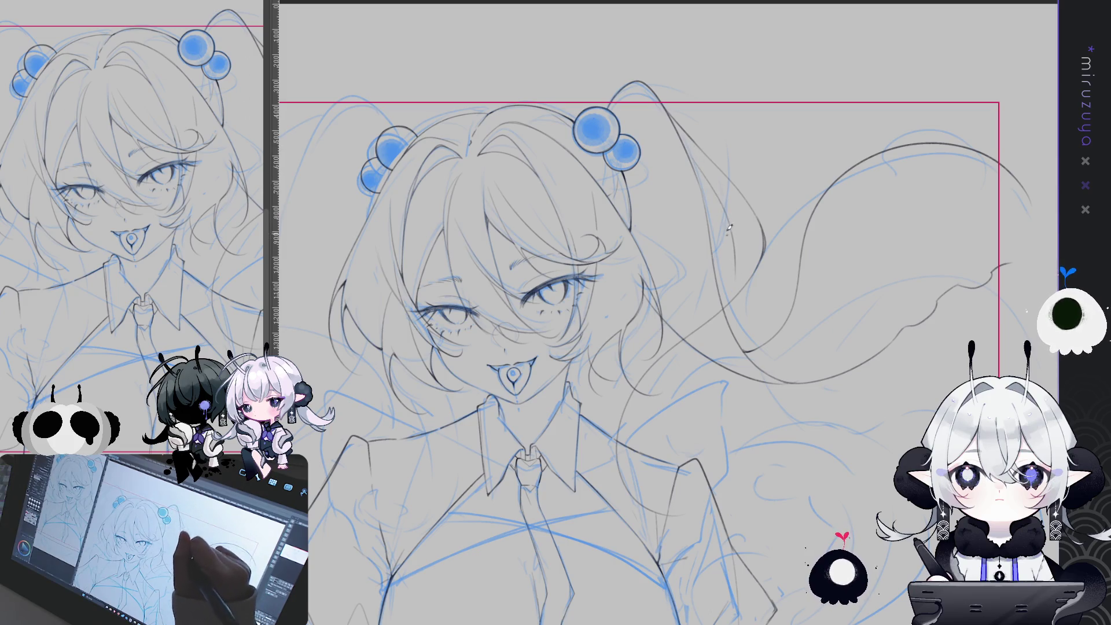
drag(694, 164, 731, 244)
Ink a strand running down through the twintail beside the shoulder, retrying until it sits right.
key(ctrl+z)
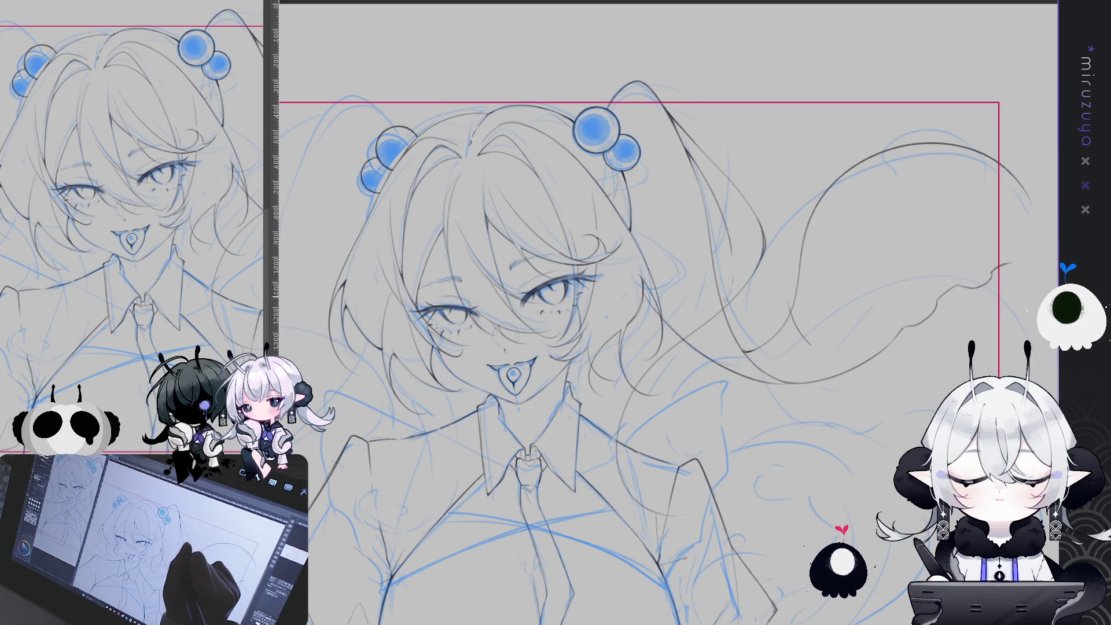
scroll(738, 234, down, 3)
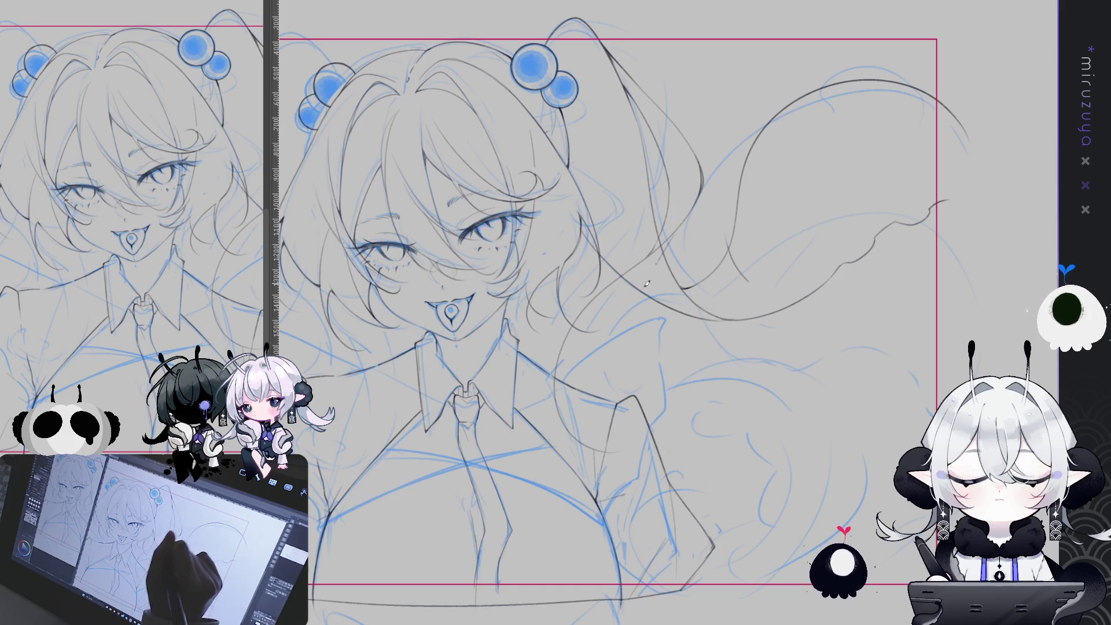
drag(676, 232, 621, 359)
key(ctrl+z)
drag(685, 238, 656, 302)
key(ctrl+z)
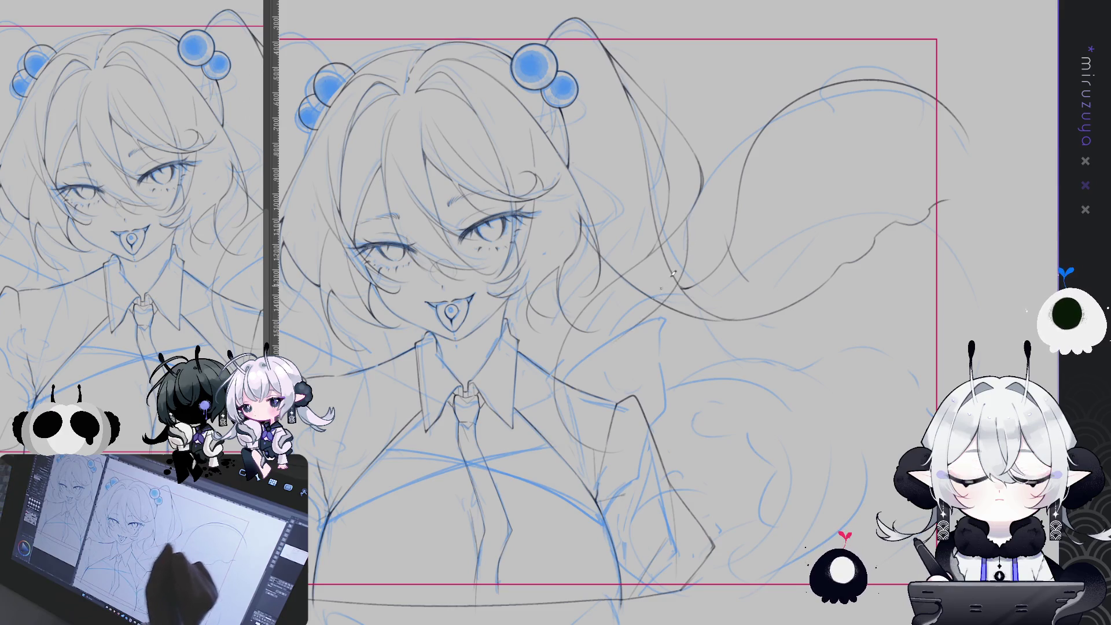
drag(688, 214, 616, 347)
drag(682, 269, 642, 329)
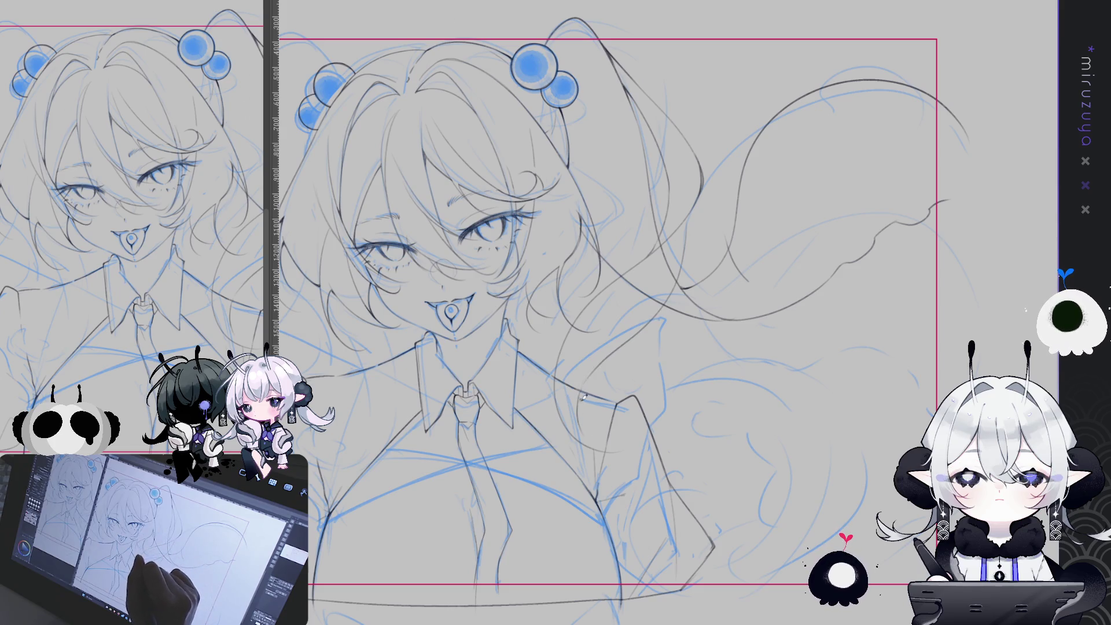
drag(656, 384, 640, 329)
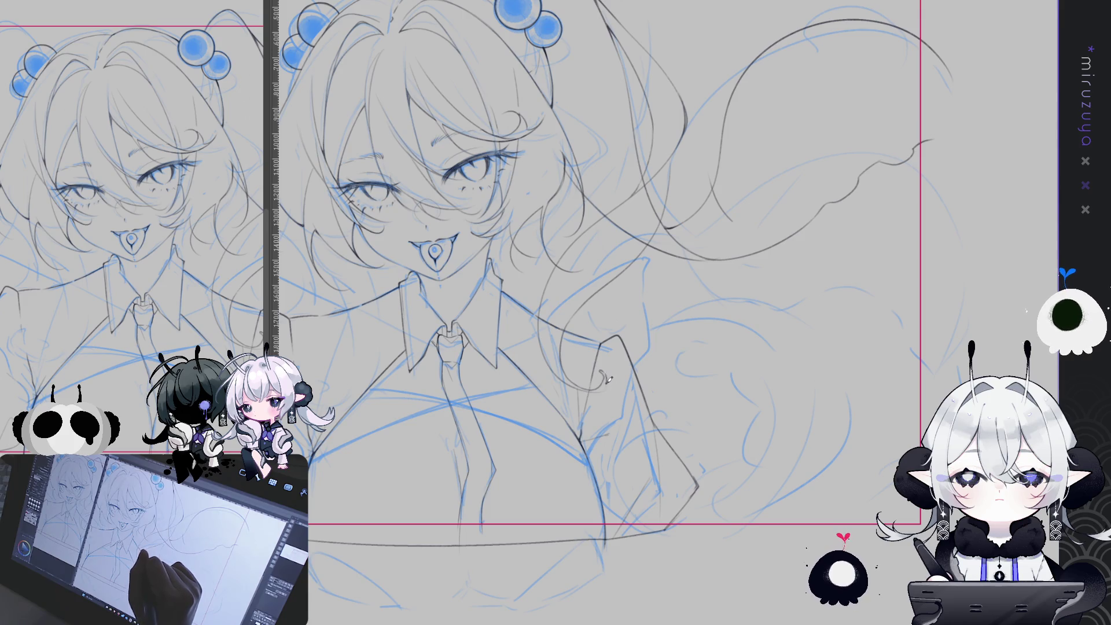
Reset the canvas rotation with Ctrl+0, then fine-tune the tilt until the bust is nearly upright.
drag(843, 340, 579, 262)
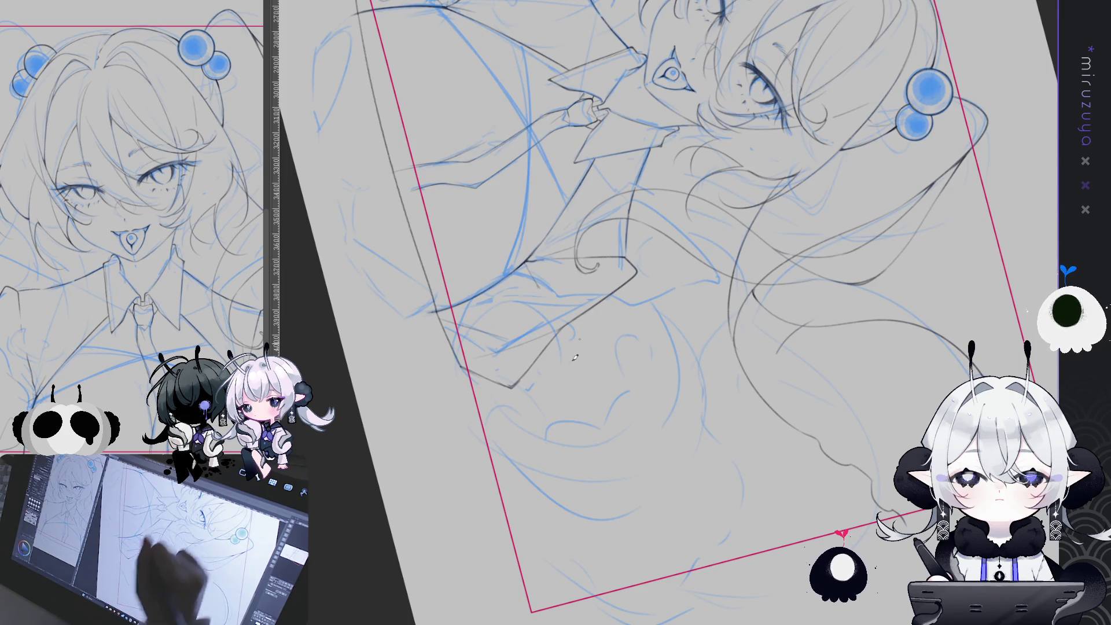
key(ctrl+0)
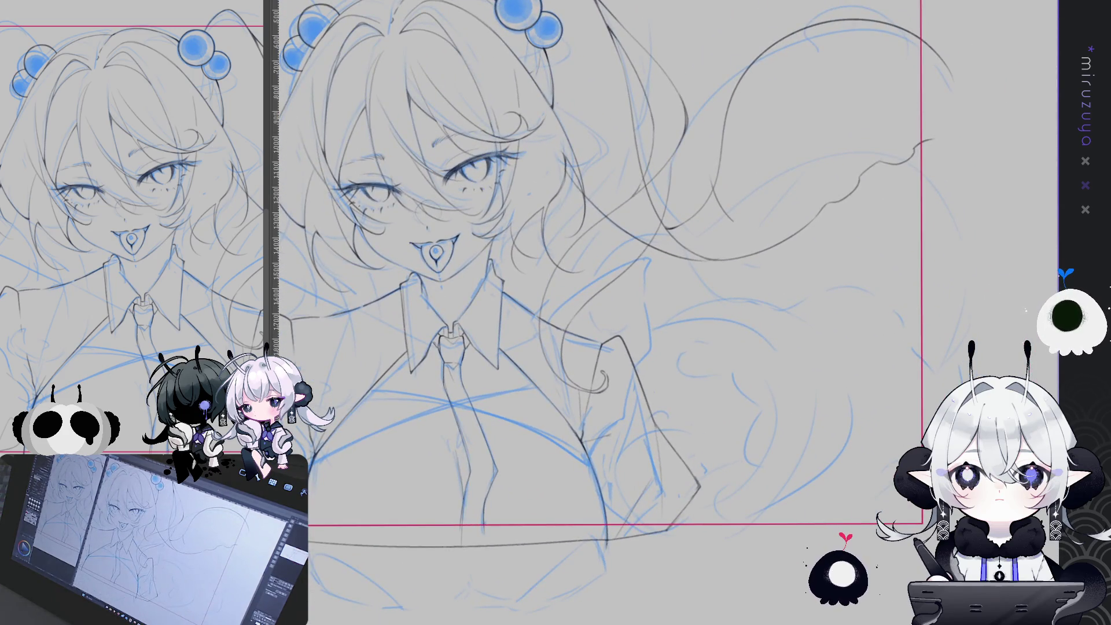
key(minus)
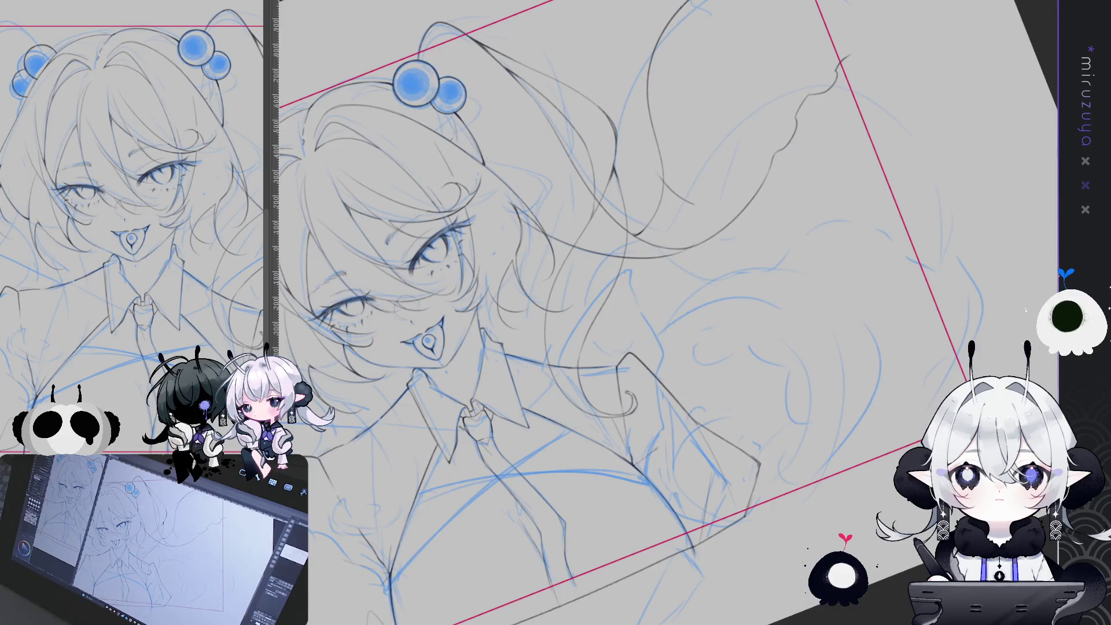
key(minus)
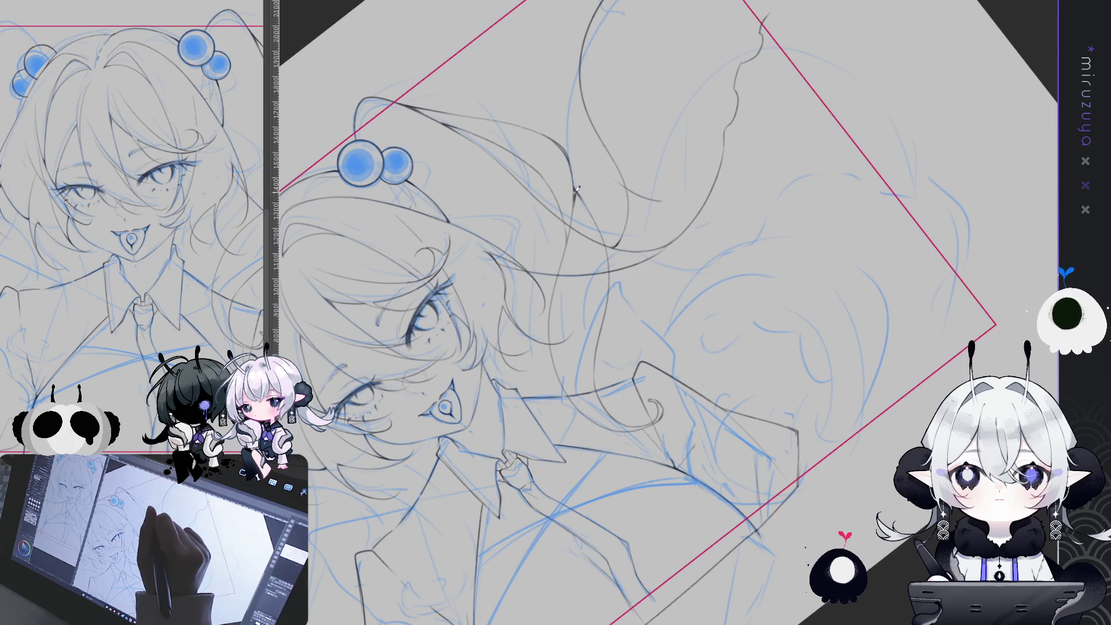
scroll(603, 236, down, 5)
drag(603, 236, 593, 345)
scroll(593, 345, up, 5)
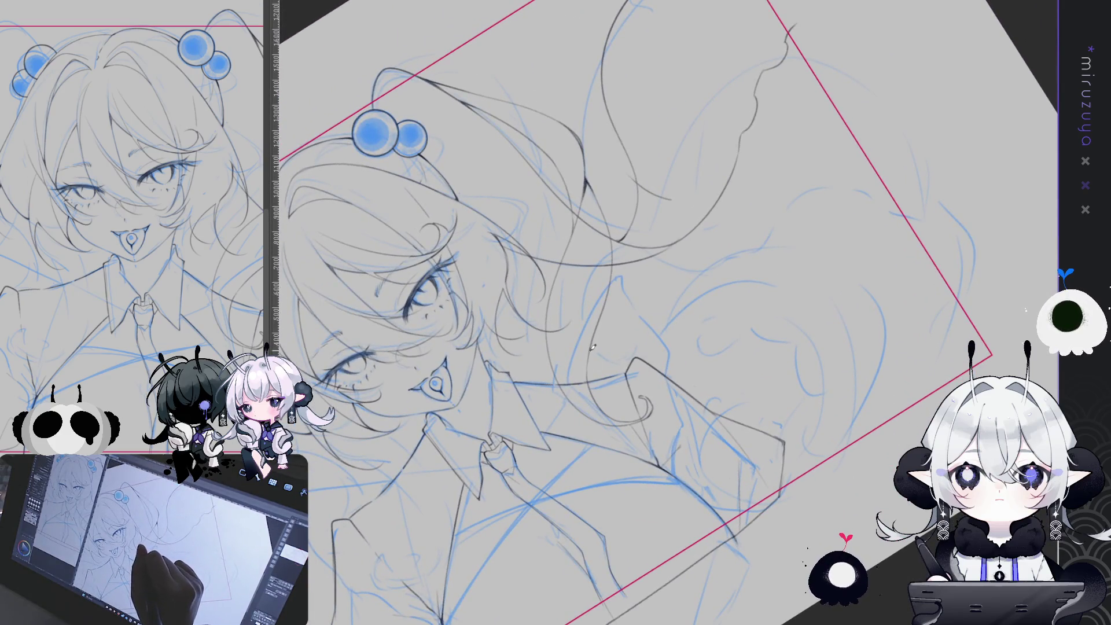
mouse_move(589, 362)
mouse_down()
mouse_move(875, 333)
mouse_move(827, 264)
mouse_move(591, 210)
mouse_up()
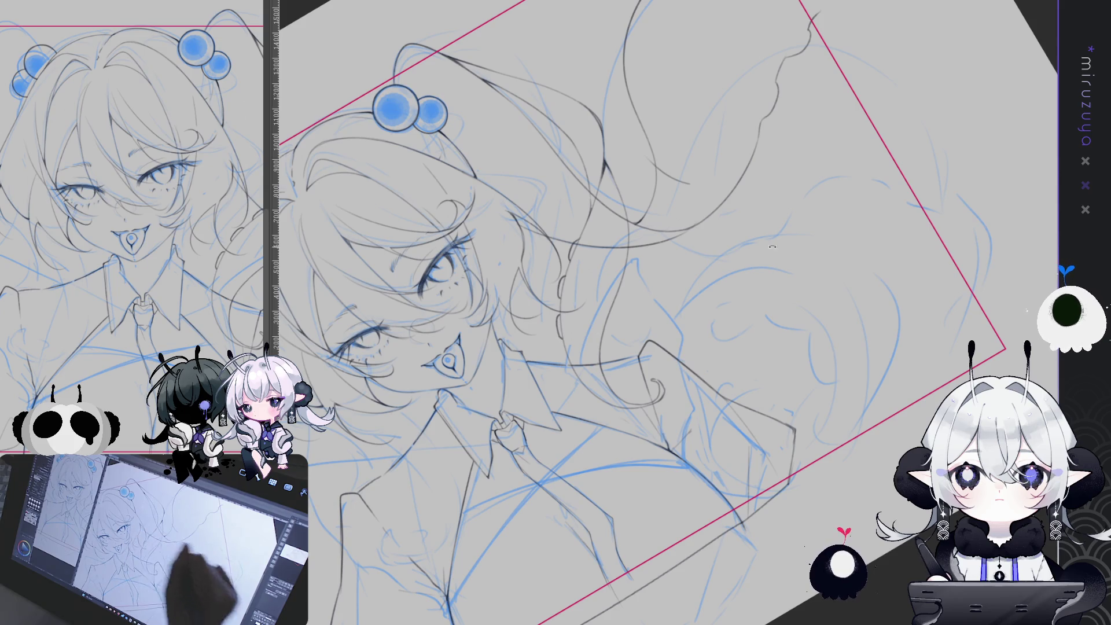
drag(559, 322, 567, 285)
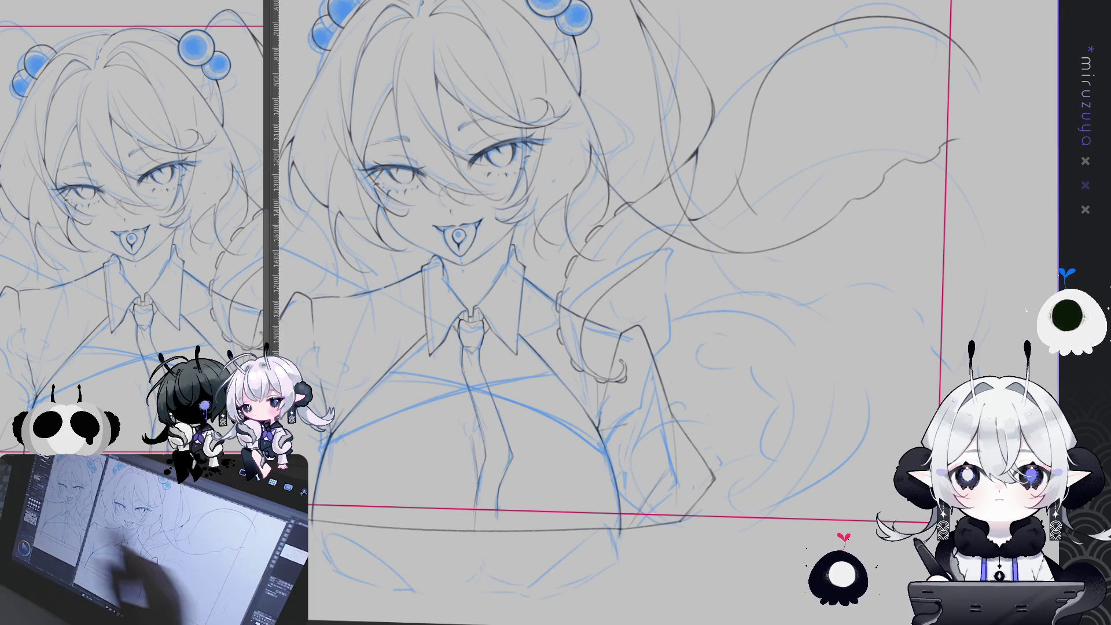
Rotate and pan the canvas to frame the whole bust and the right twintail.
drag(636, 290, 607, 303)
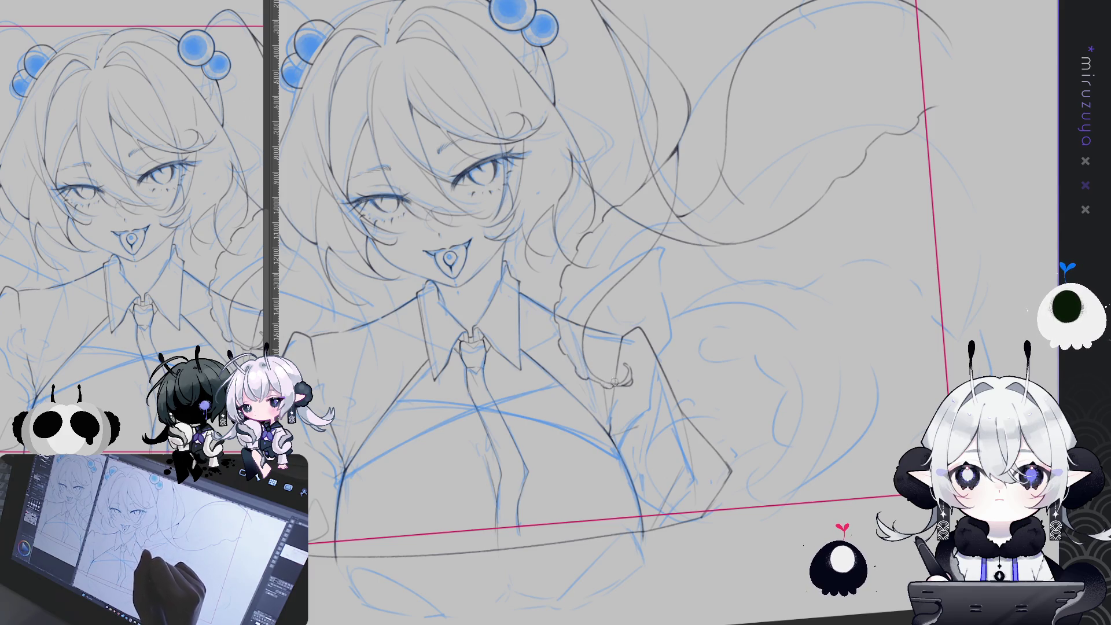
drag(613, 381, 602, 248)
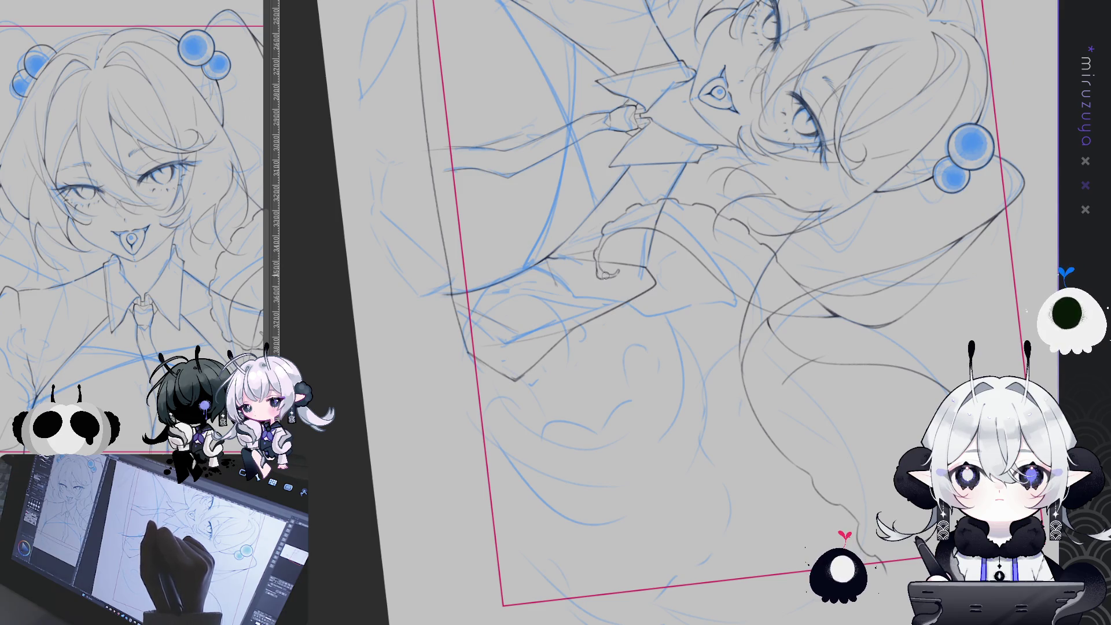
drag(630, 271, 671, 418)
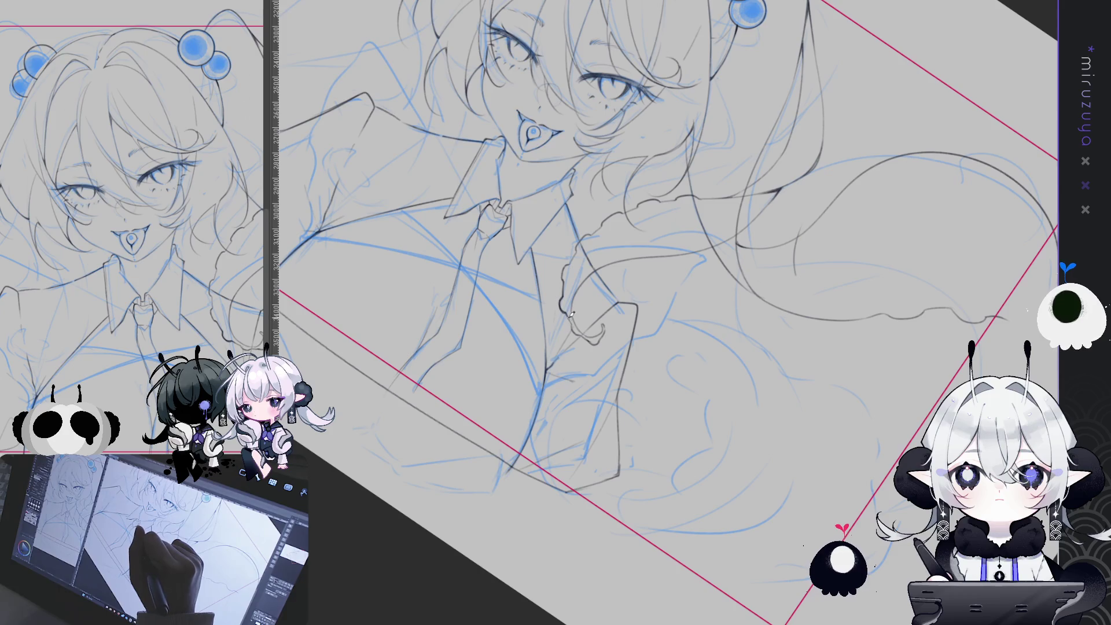
drag(574, 324, 567, 267)
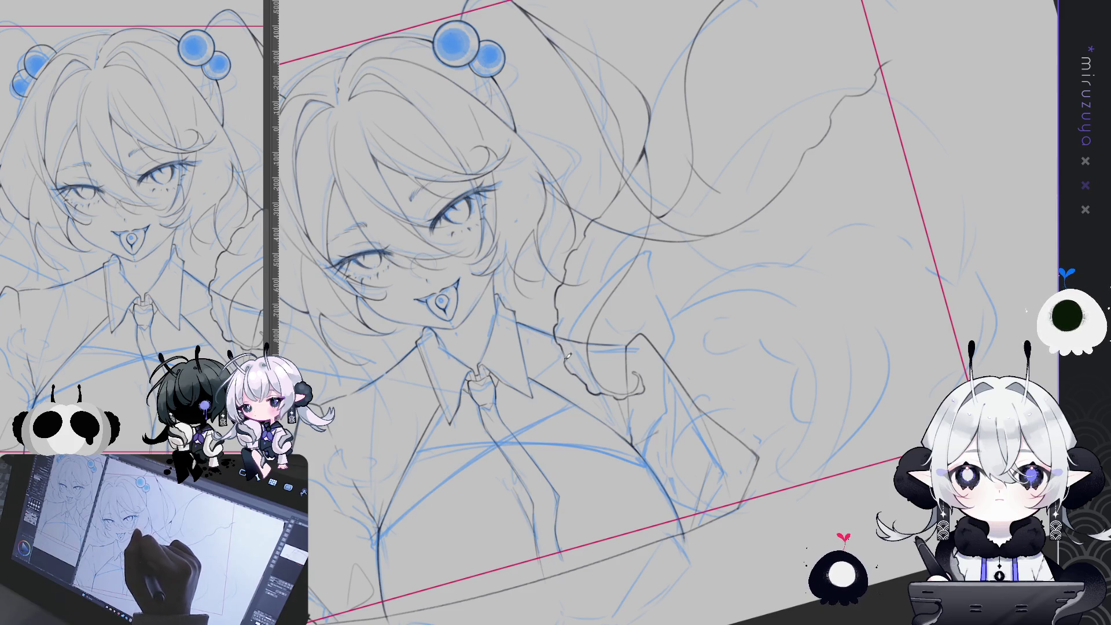
drag(959, 345, 1000, 409)
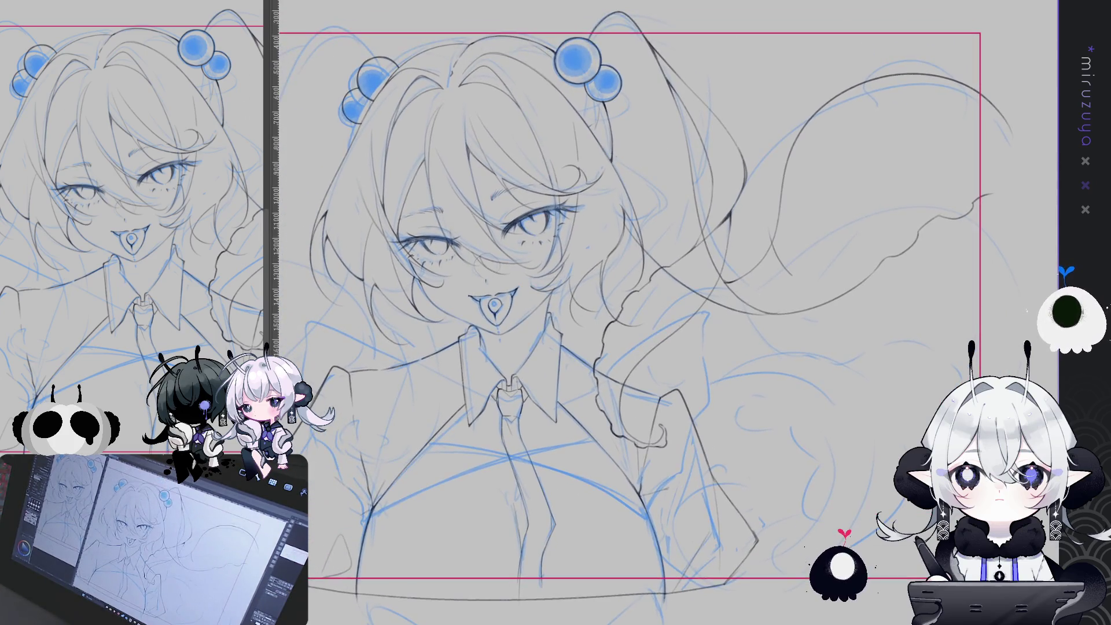
drag(914, 525, 854, 490)
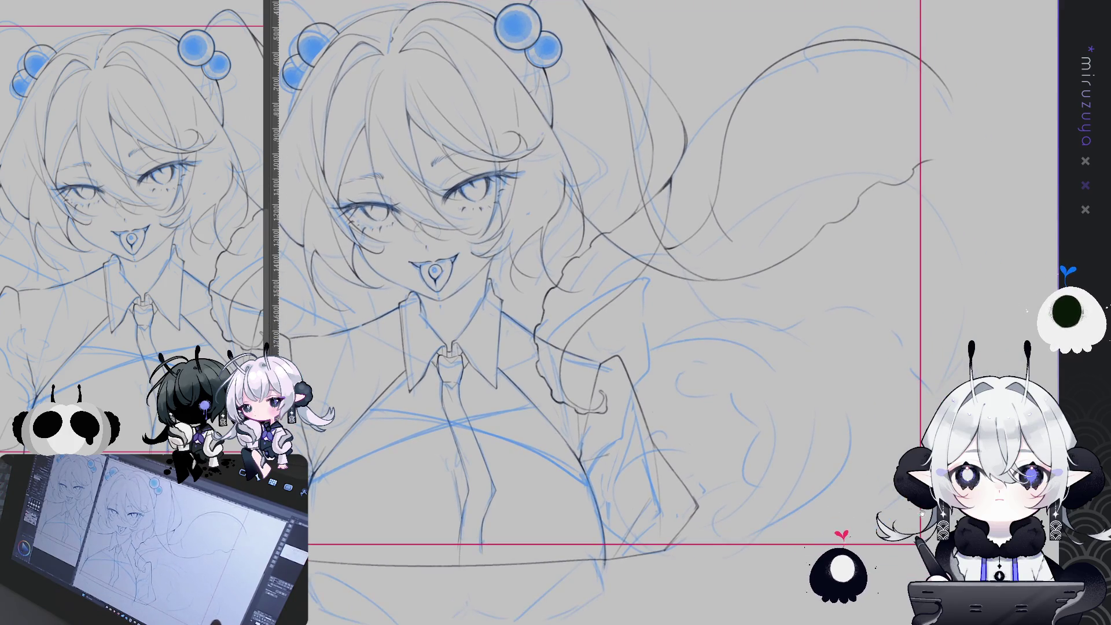
drag(730, 244, 662, 254)
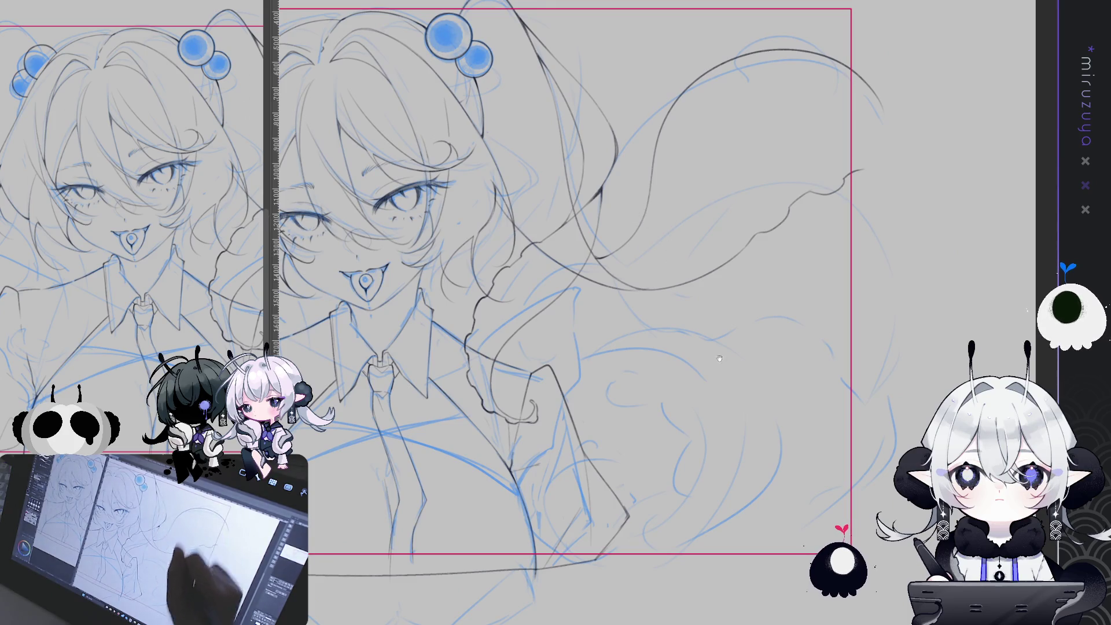
drag(719, 359, 880, 408)
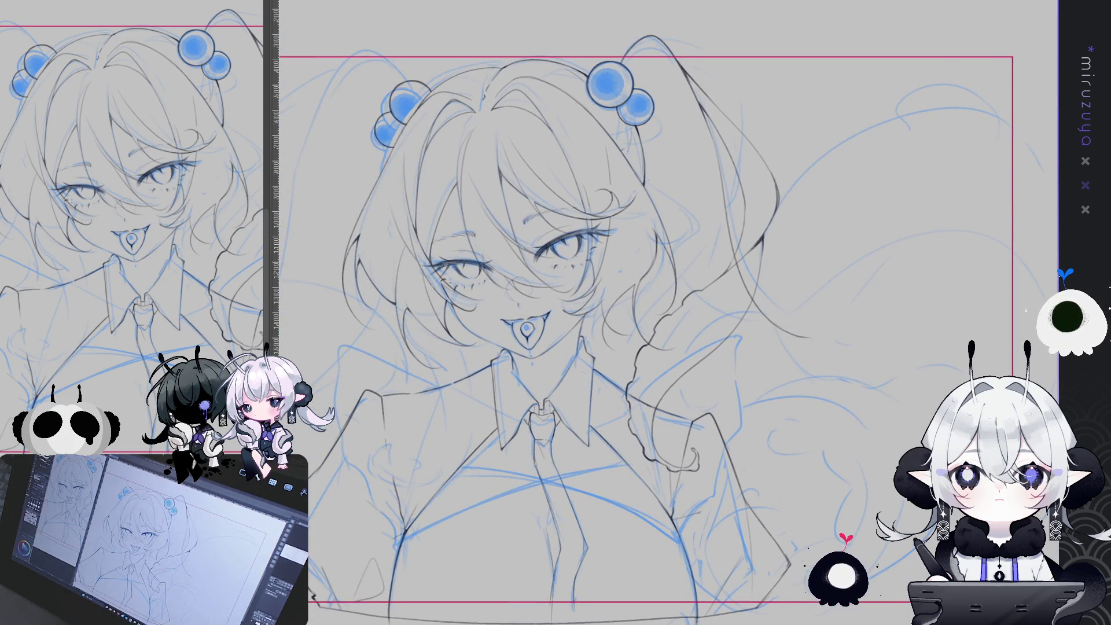
Ink a long looping strand of the right twintail past the collar.
drag(1023, 217, 746, 301)
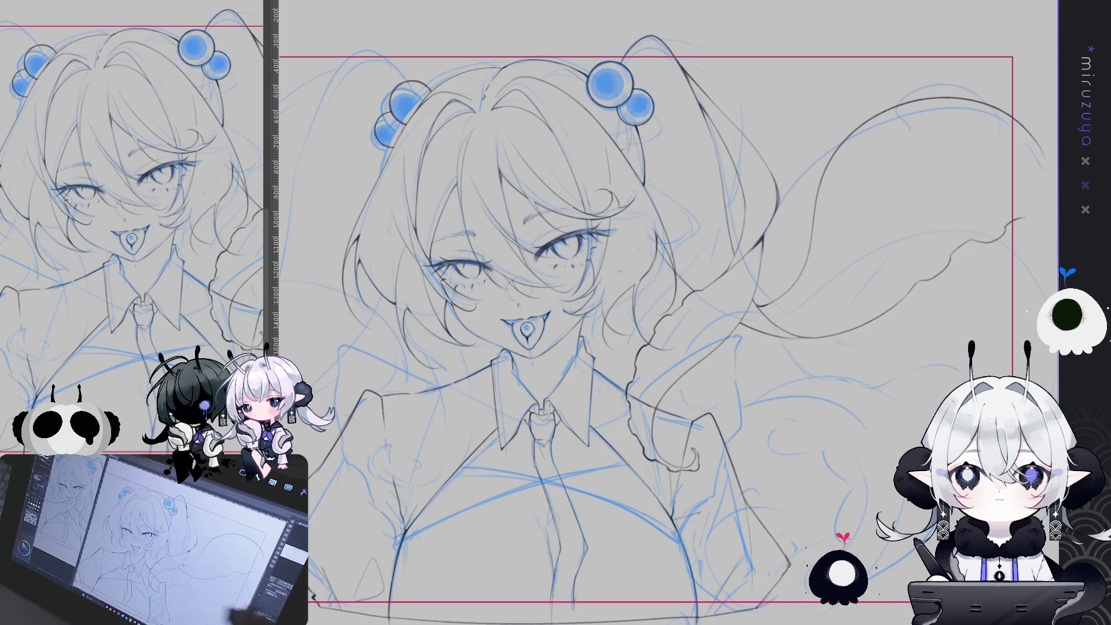
drag(579, 289, 662, 246)
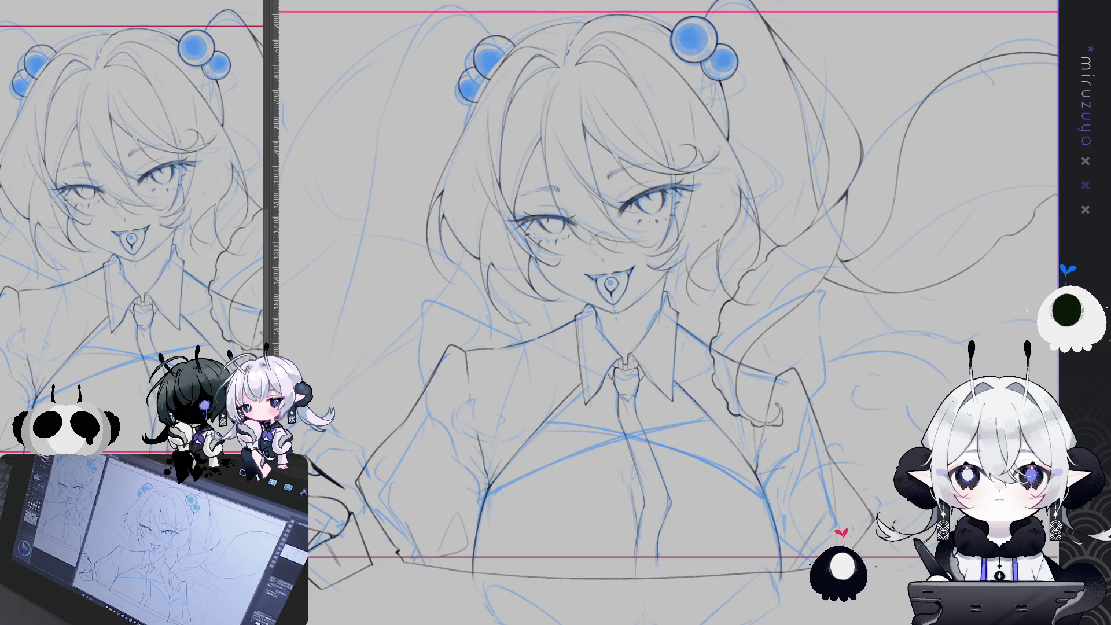
drag(744, 197, 519, 250)
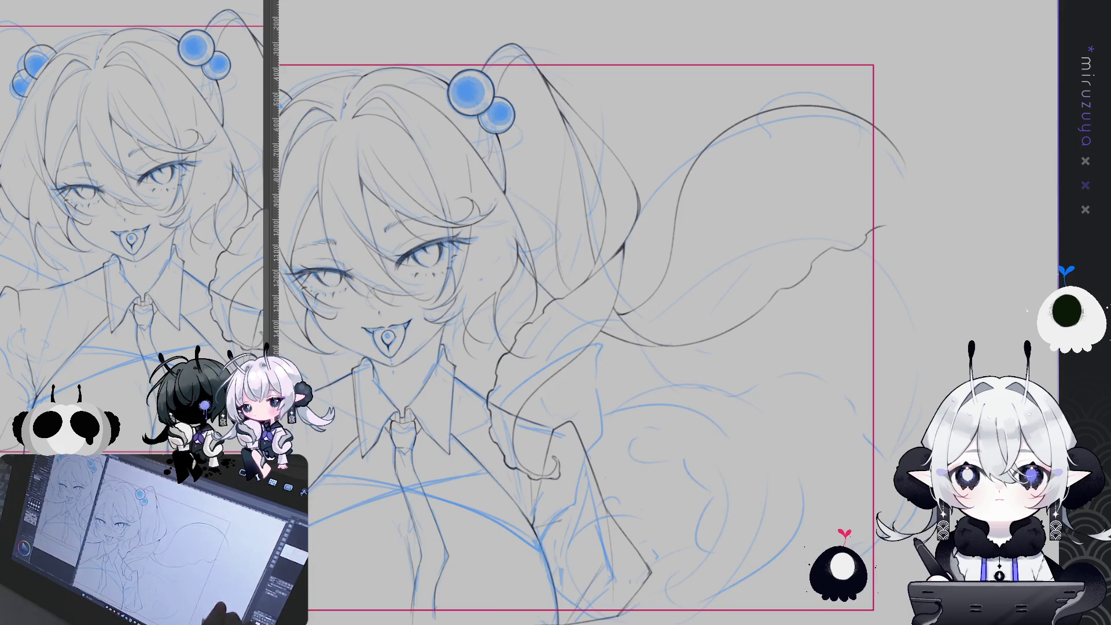
Ink the twintail curl's long outer edge and an inner curve below the shoulder.
scroll(628, 312, up, 2)
scroll(627, 313, down, 2)
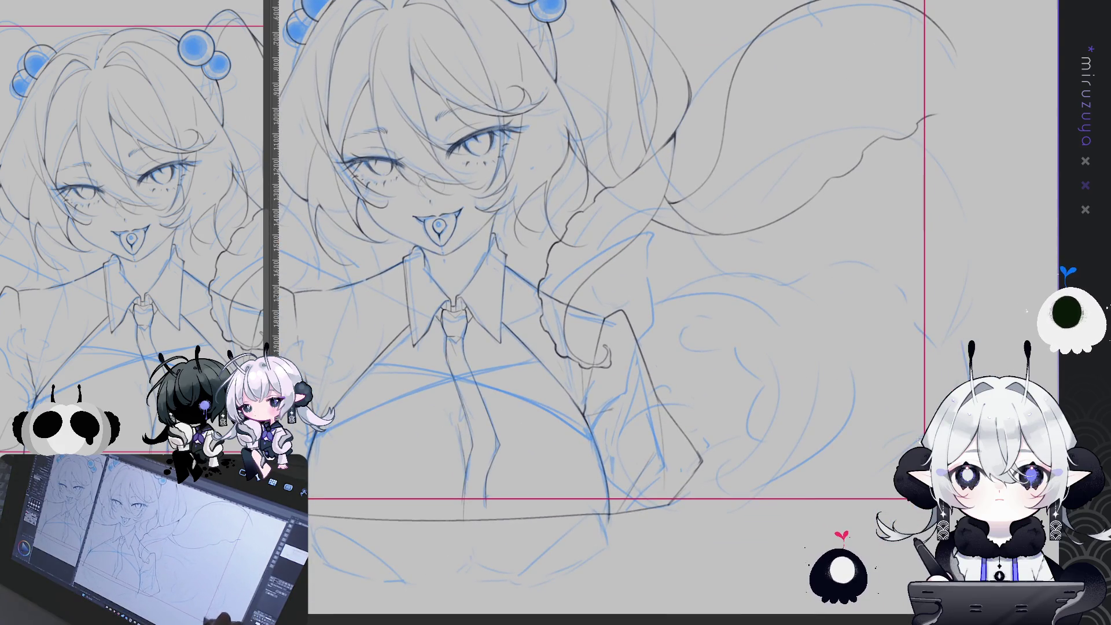
drag(636, 326, 859, 341)
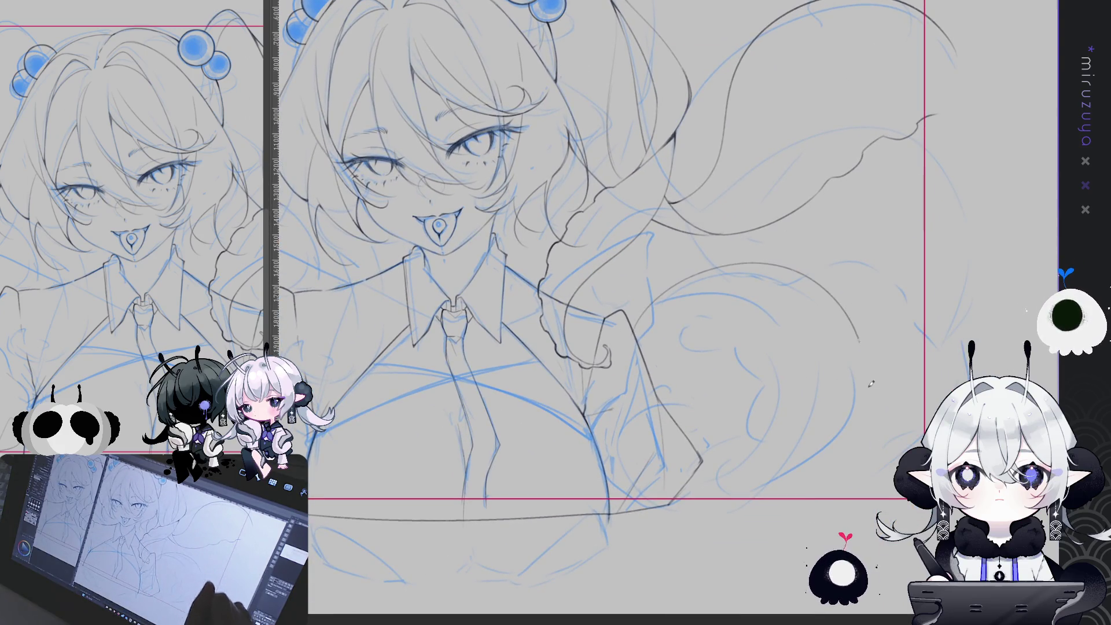
key(ctrl+z)
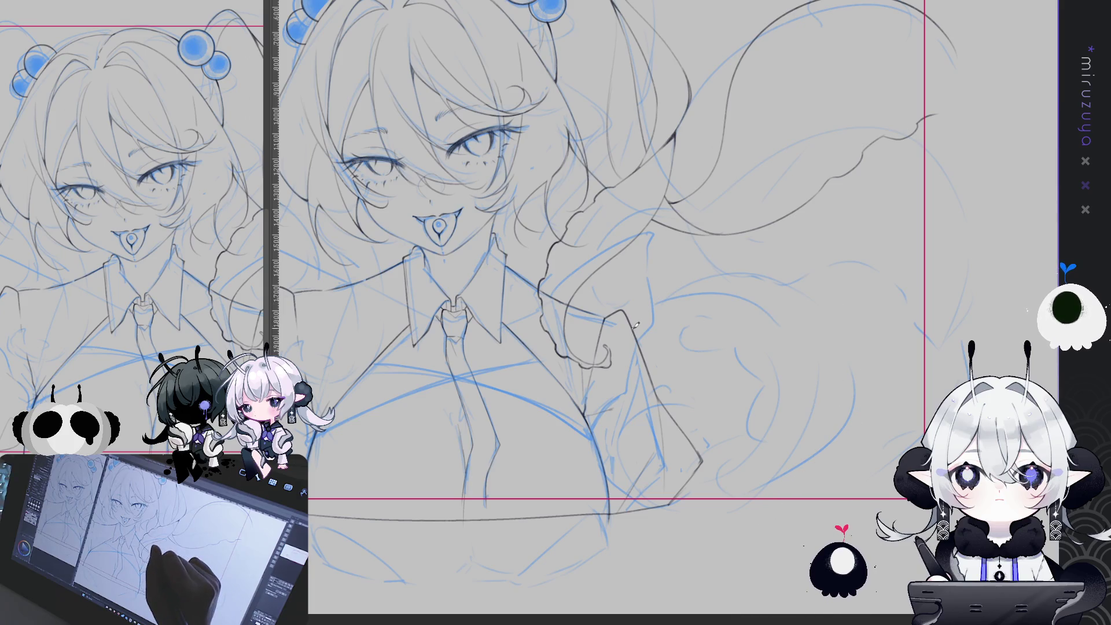
mouse_move(637, 326)
mouse_down()
mouse_move(835, 288)
mouse_move(736, 560)
mouse_up()
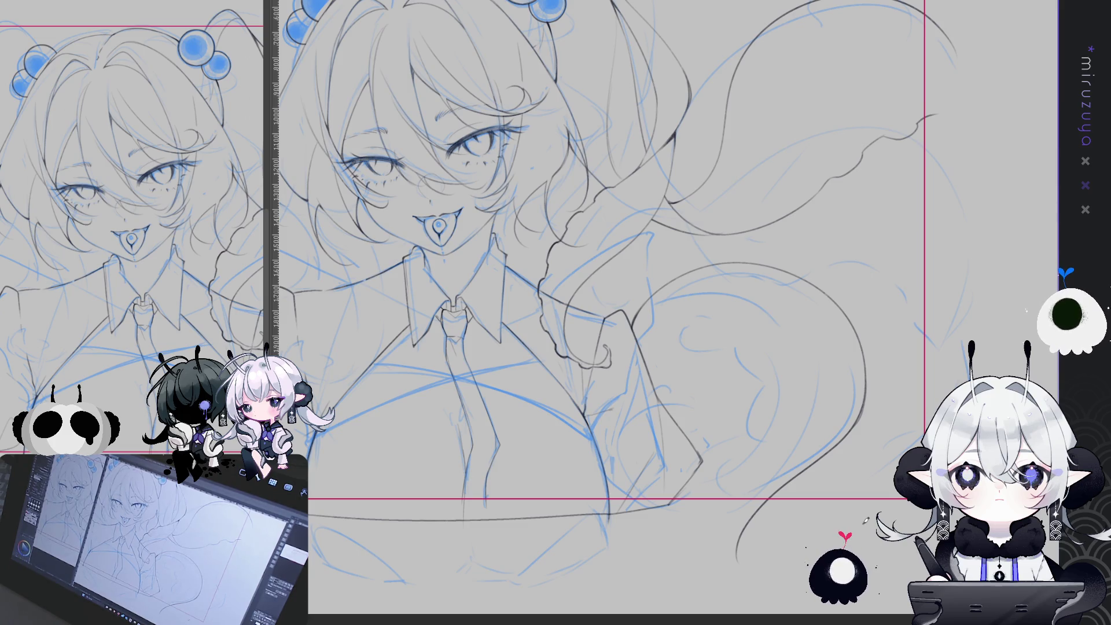
drag(658, 359, 663, 318)
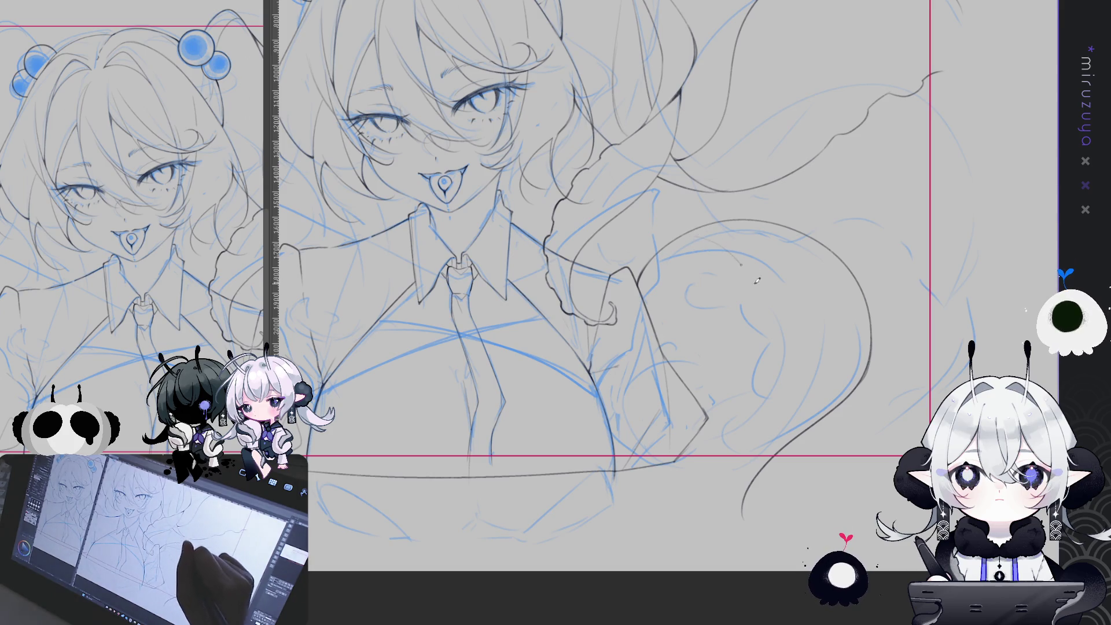
drag(740, 264, 764, 415)
Add another curve to the loop and draw the ruffled edge running down and right.
mouse_move(578, 243)
mouse_down()
mouse_move(914, 254)
mouse_move(1020, 232)
mouse_up()
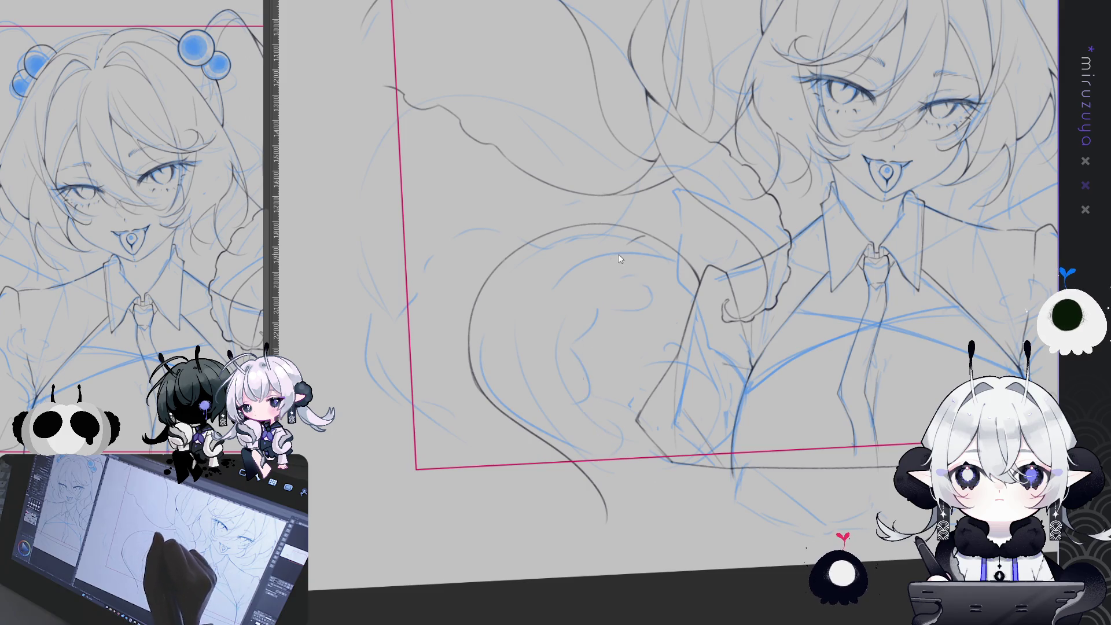
drag(581, 373, 658, 489)
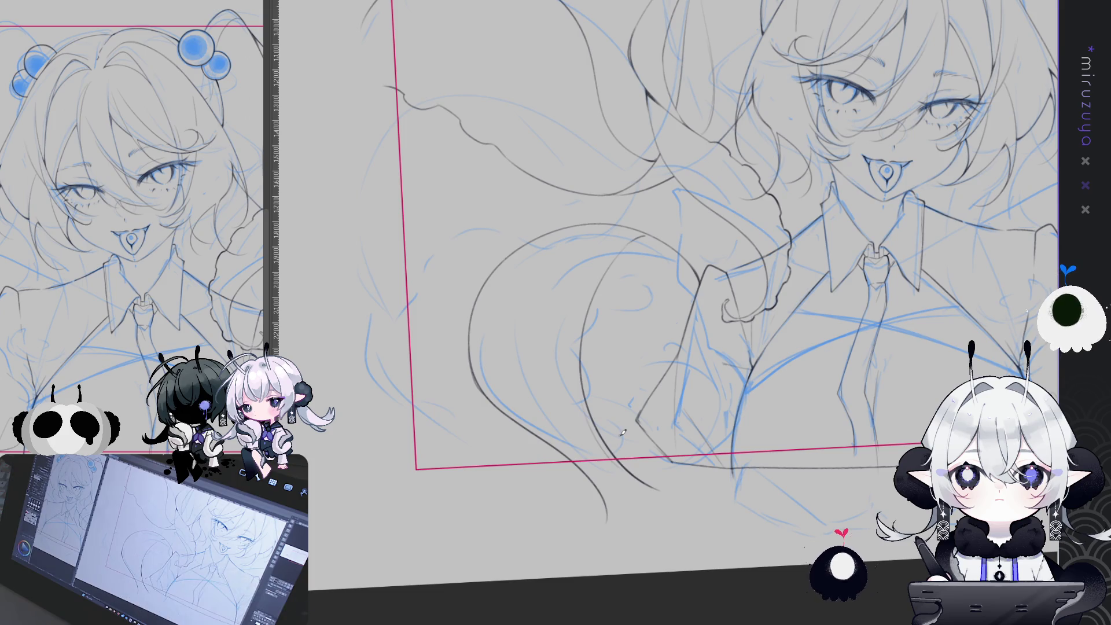
key(h)
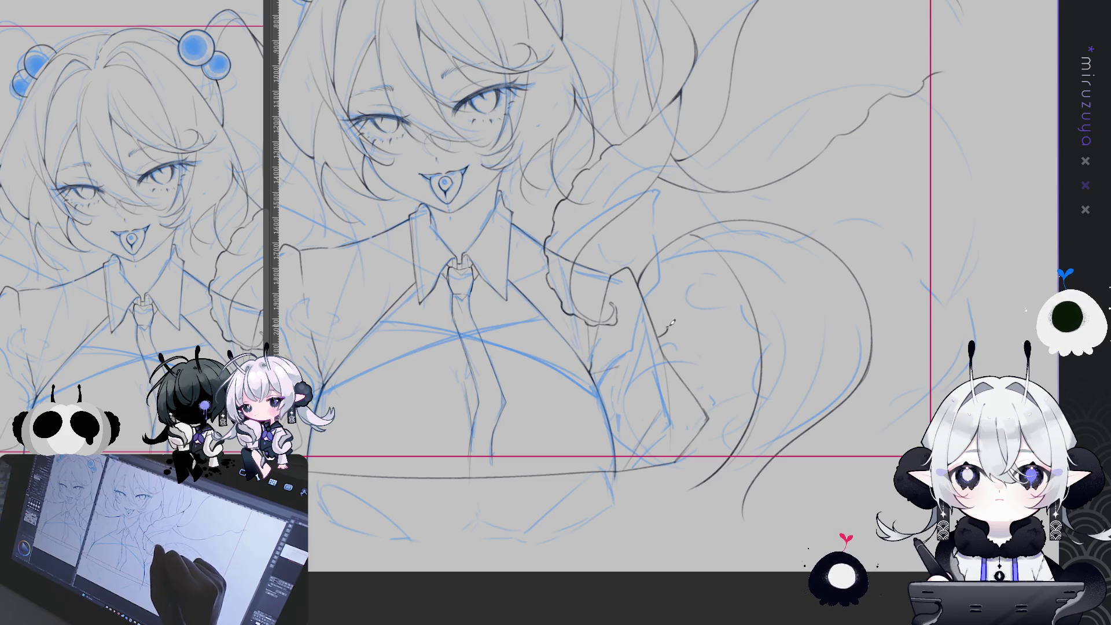
drag(684, 319, 727, 310)
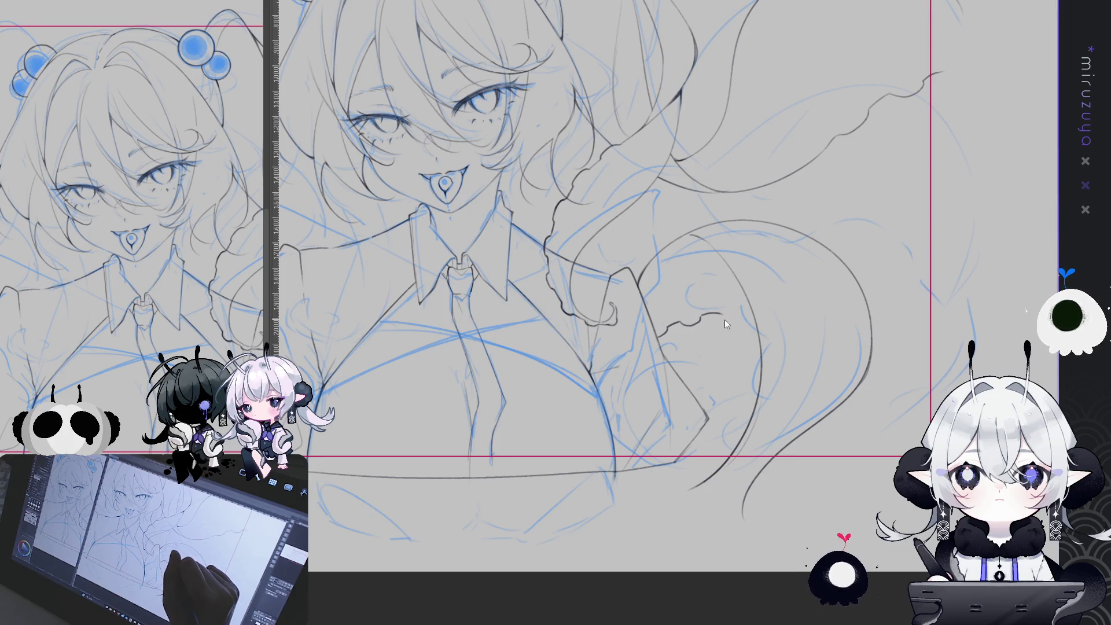
mouse_move(726, 313)
mouse_down()
mouse_move(761, 350)
mouse_move(947, 335)
mouse_up()
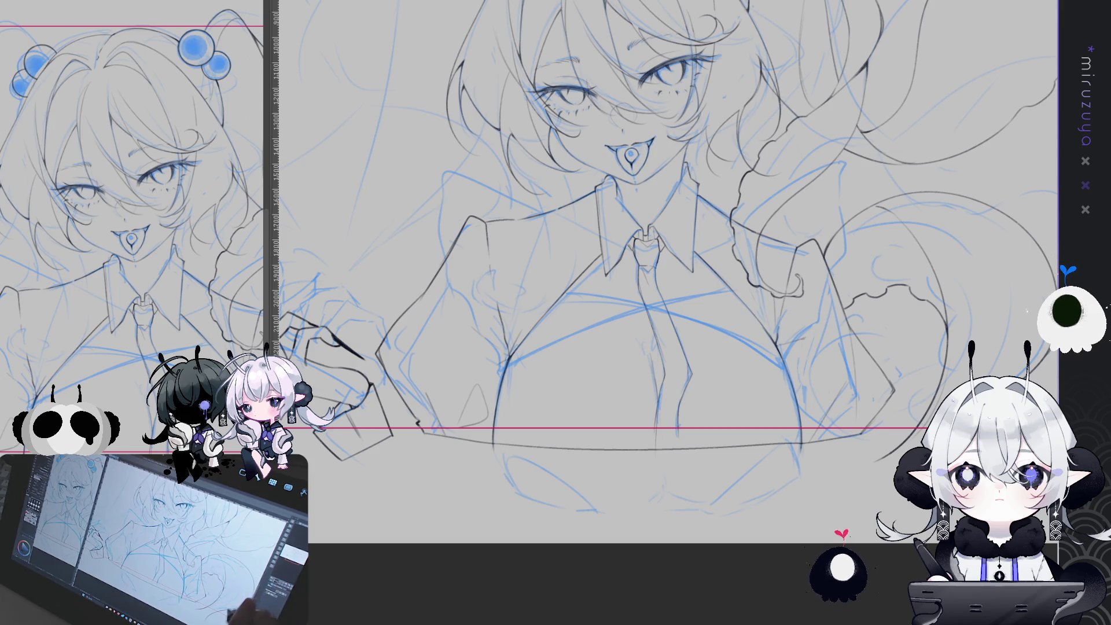
Zoom out and recentre so the whole sheet and drawing are in view.
scroll(665, 289, up, 3)
scroll(665, 300, up, 3)
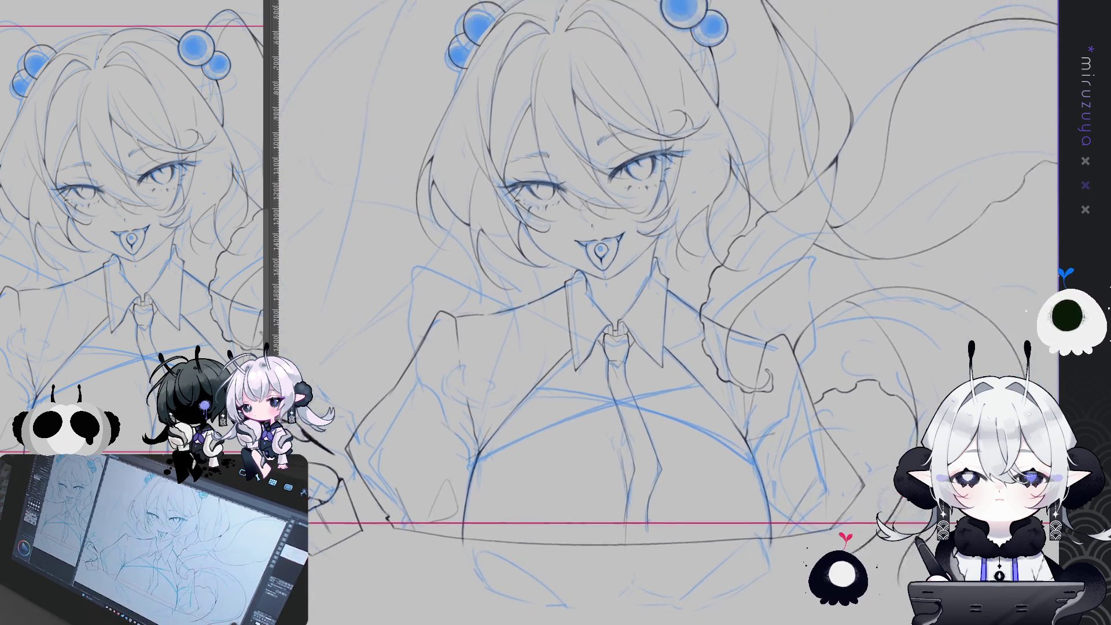
scroll(665, 289, down, 3)
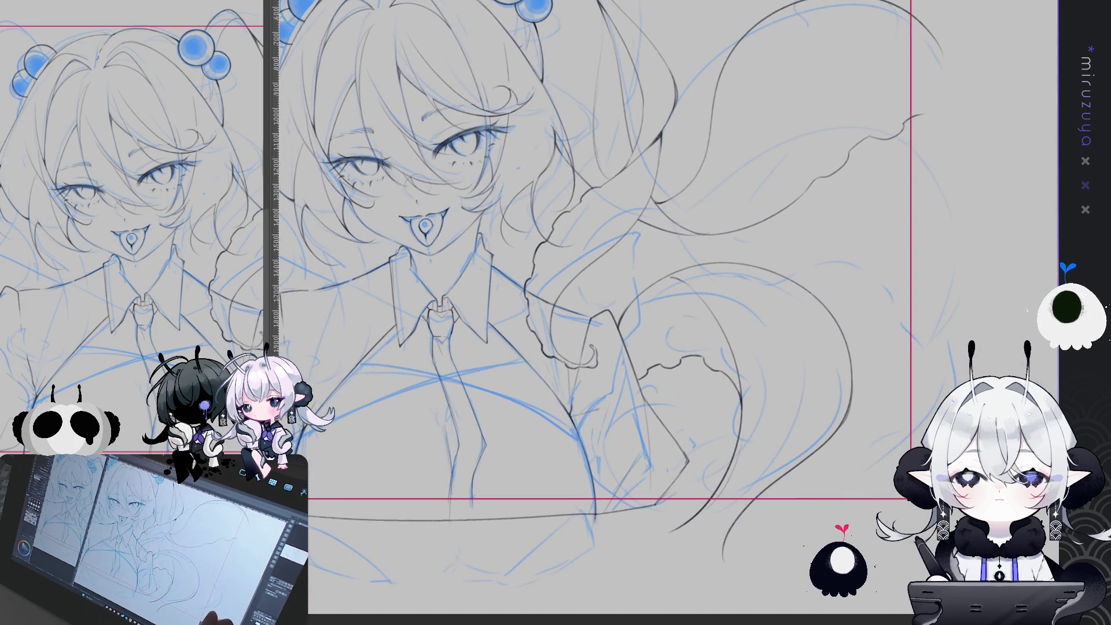
scroll(665, 289, up, 4)
scroll(665, 289, left, 6)
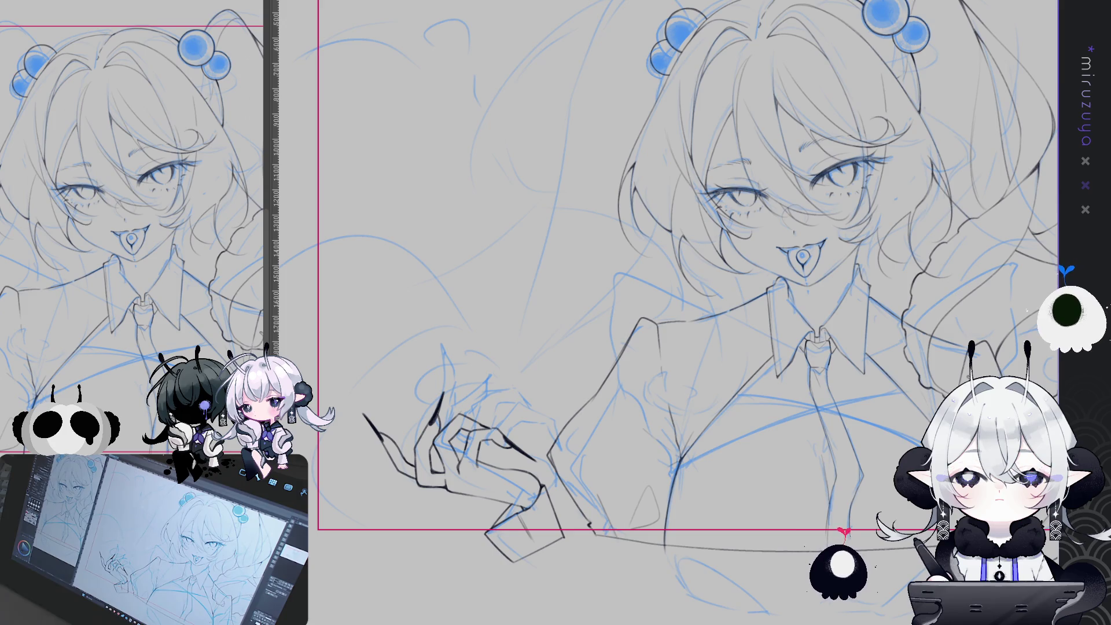
key(ctrl+minus)
mouse_move(636, 289)
mouse_down()
mouse_move(516, 304)
mouse_move(522, 293)
mouse_up()
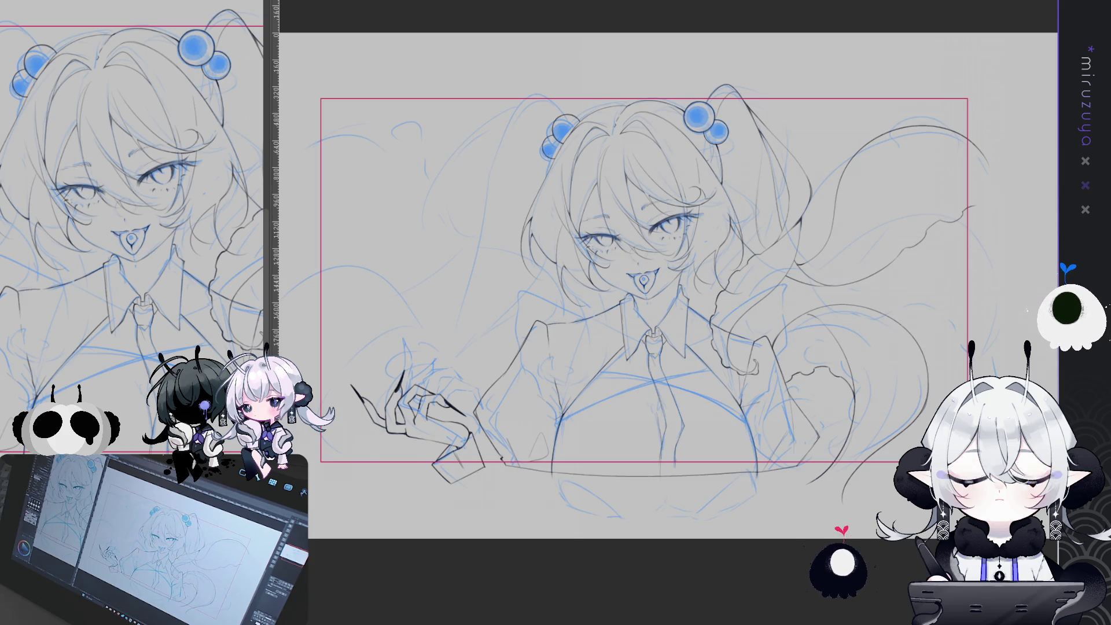
Remove and restore the flowing hair strokes, then view the drawing mirrored horizontally.
key(Delete)
key(ctrl+z)
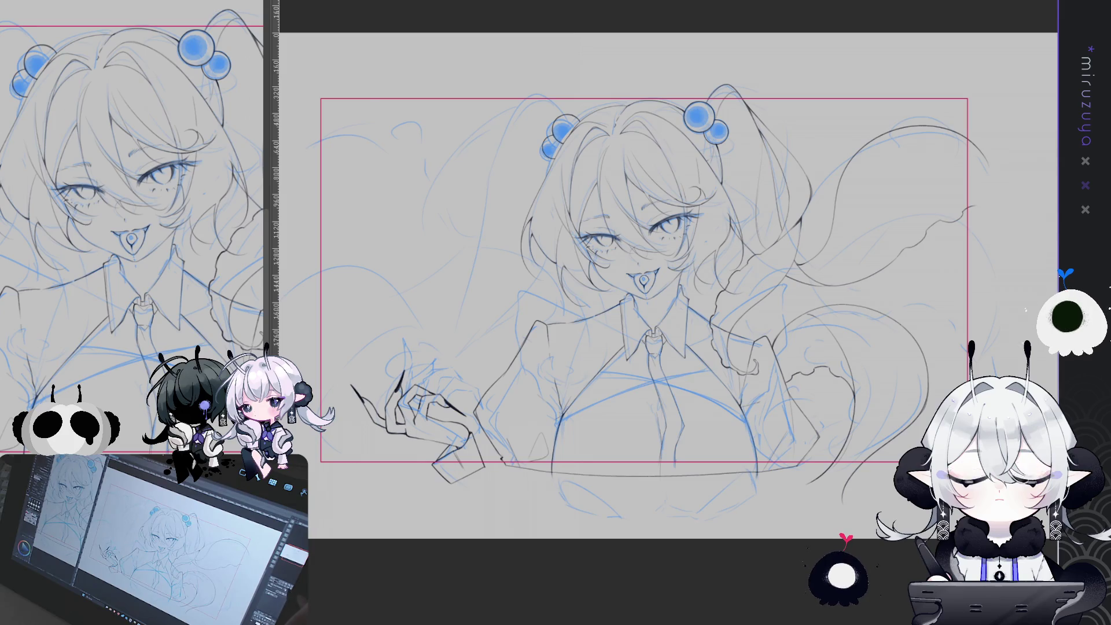
key(h)
drag(834, 347, 615, 406)
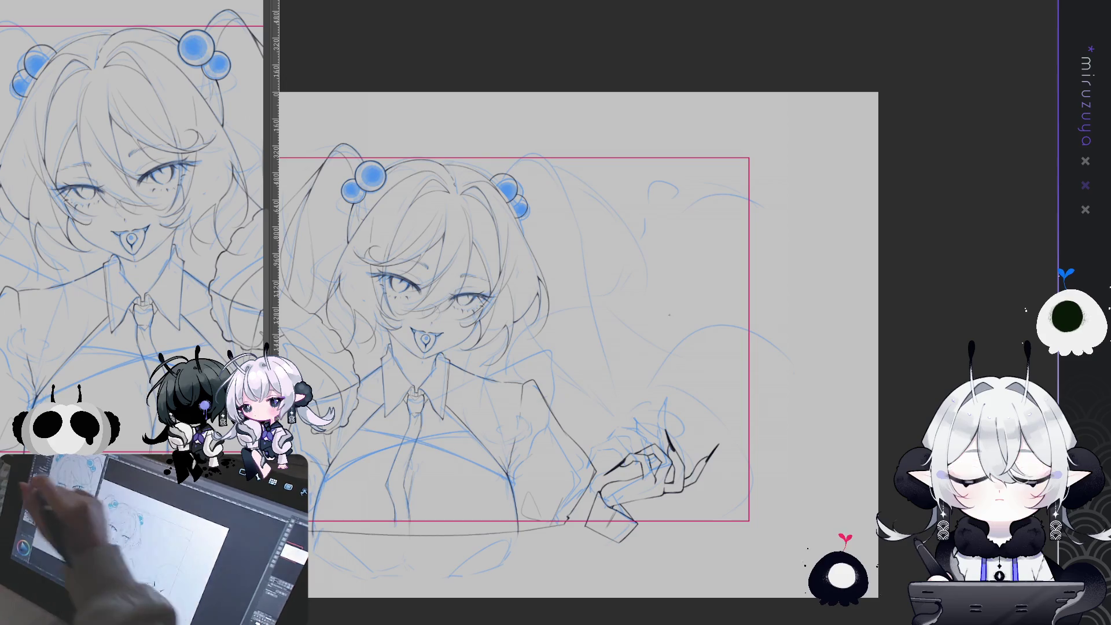
Frame the hair and try a first twintail stroke down from the hair ornament.
scroll(669, 315, up, 5)
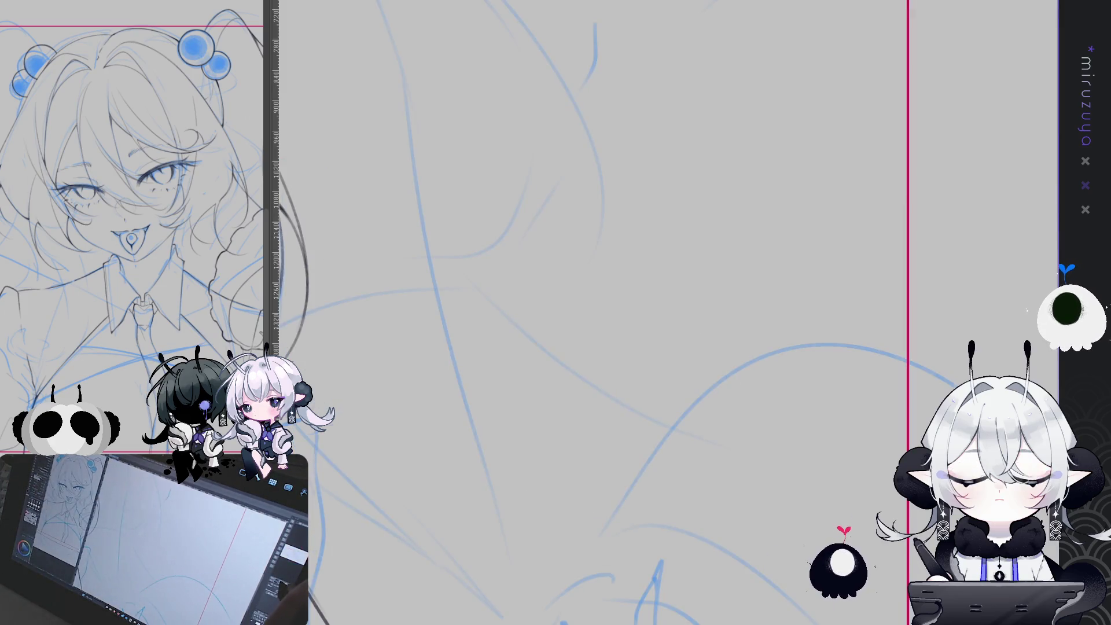
scroll(707, 341, down, 3)
scroll(708, 341, down, 2)
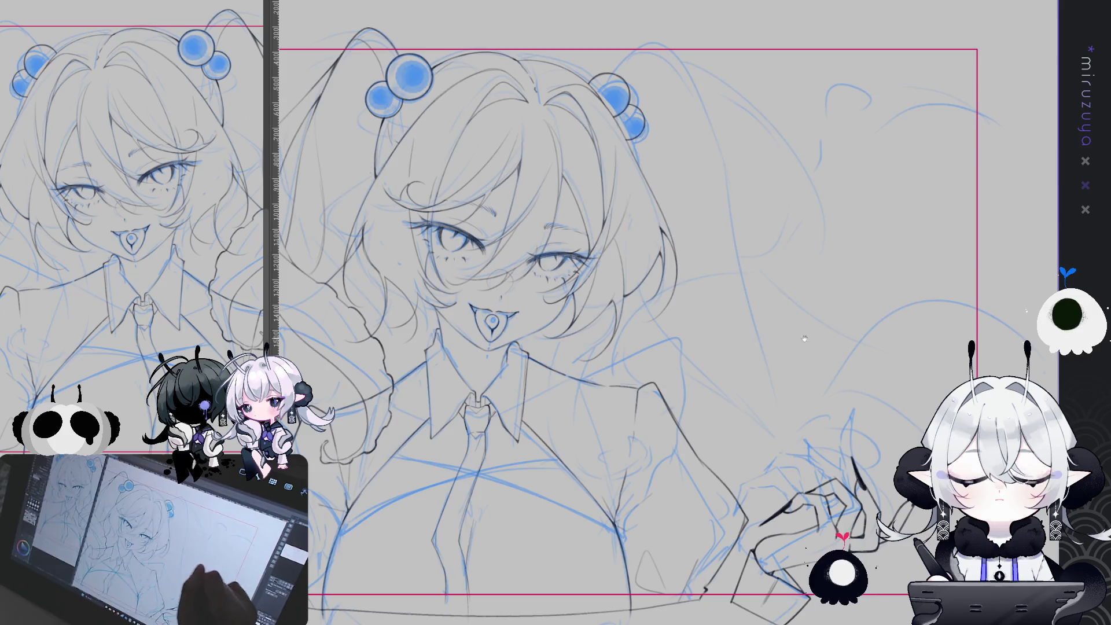
scroll(599, 350, up, 2)
drag(738, 292, 702, 293)
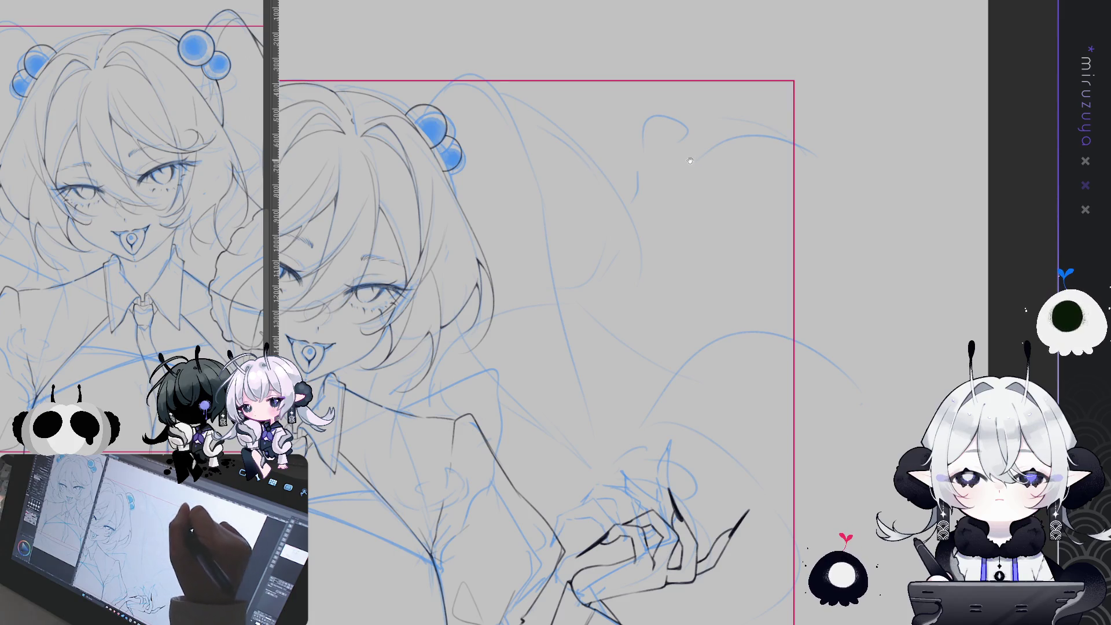
drag(584, 167, 561, 166)
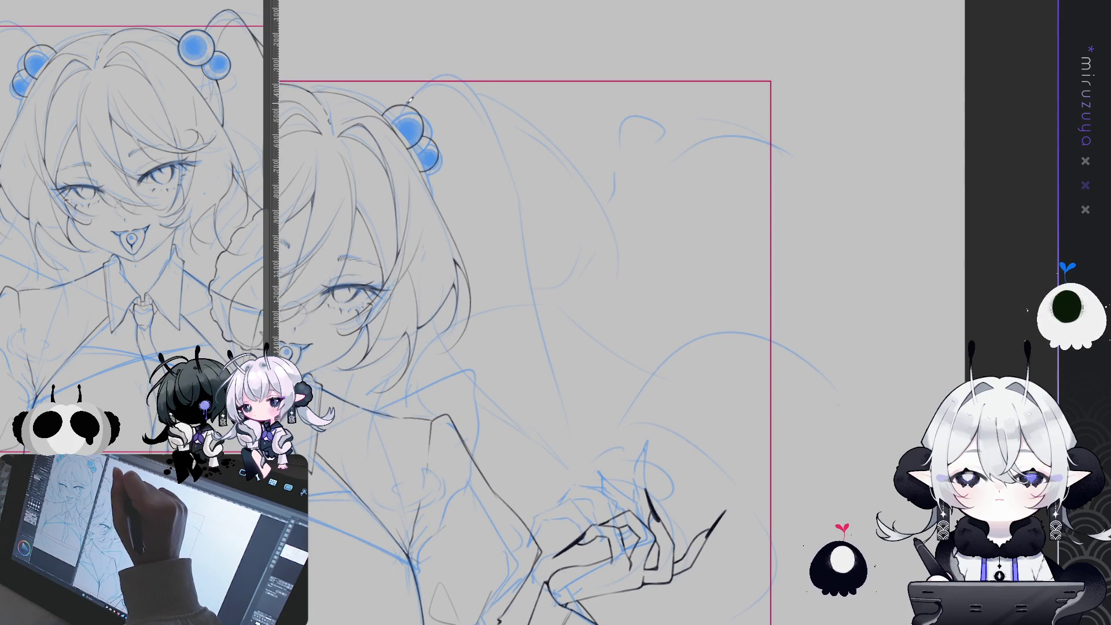
mouse_move(428, 84)
mouse_down()
mouse_move(406, 111)
mouse_move(470, 87)
mouse_up()
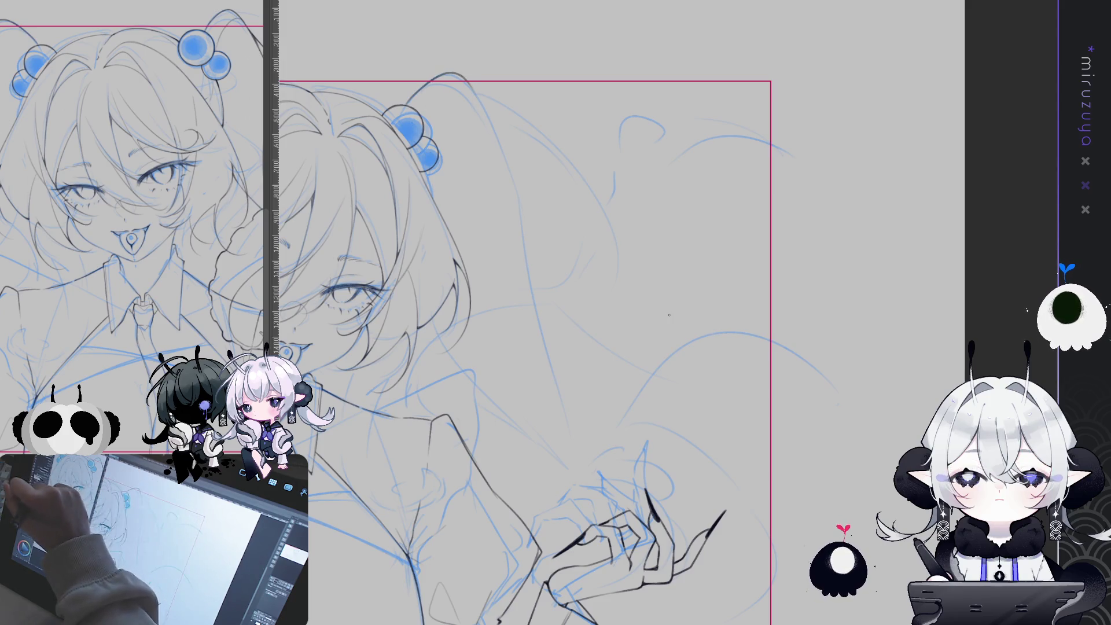
key(ctrl+z)
mouse_move(425, 86)
mouse_down()
mouse_move(463, 72)
mouse_move(521, 211)
mouse_up()
key(ctrl+z)
Draw the hair arc curving down and right, redoing its extension toward the hand.
key(ctrl+z)
drag(477, 94, 509, 176)
drag(525, 227, 541, 359)
key(ctrl+z)
mouse_move(486, 106)
mouse_down()
mouse_move(552, 370)
mouse_move(639, 418)
mouse_up()
key(ctrl+z)
drag(562, 386, 642, 425)
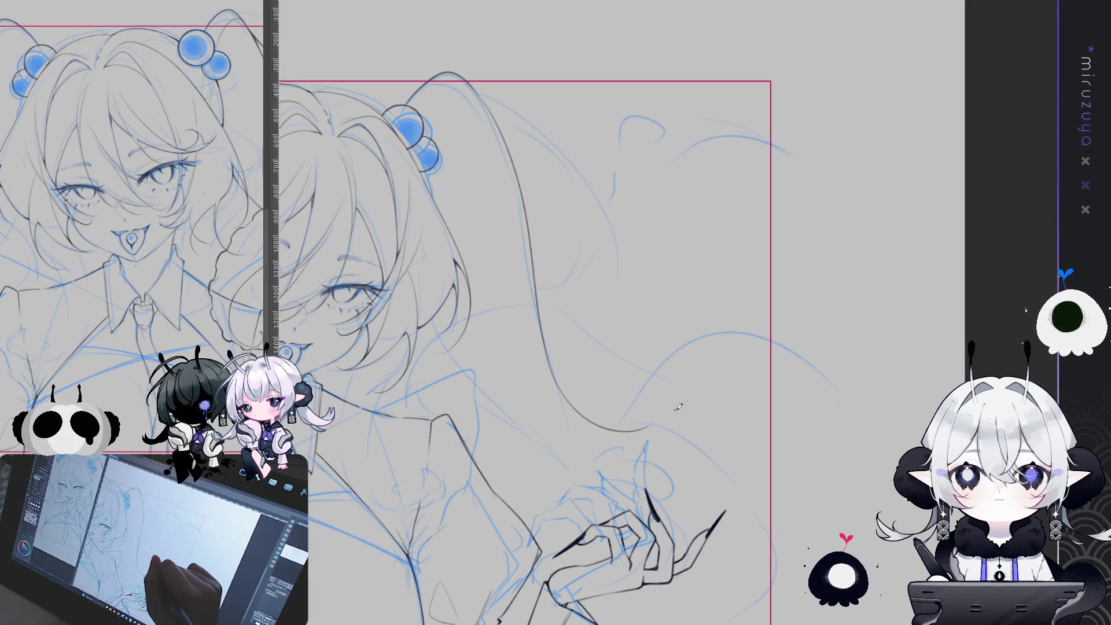
Retry the twintail line from the top of the hair several times to get the length right.
drag(568, 337, 503, 186)
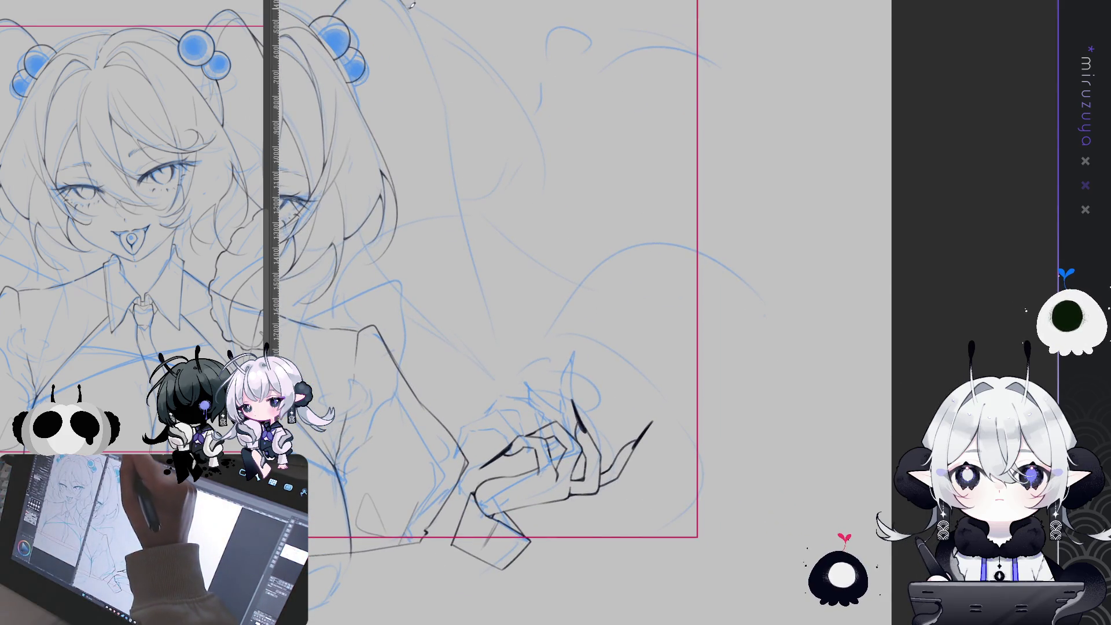
key(ctrl+z)
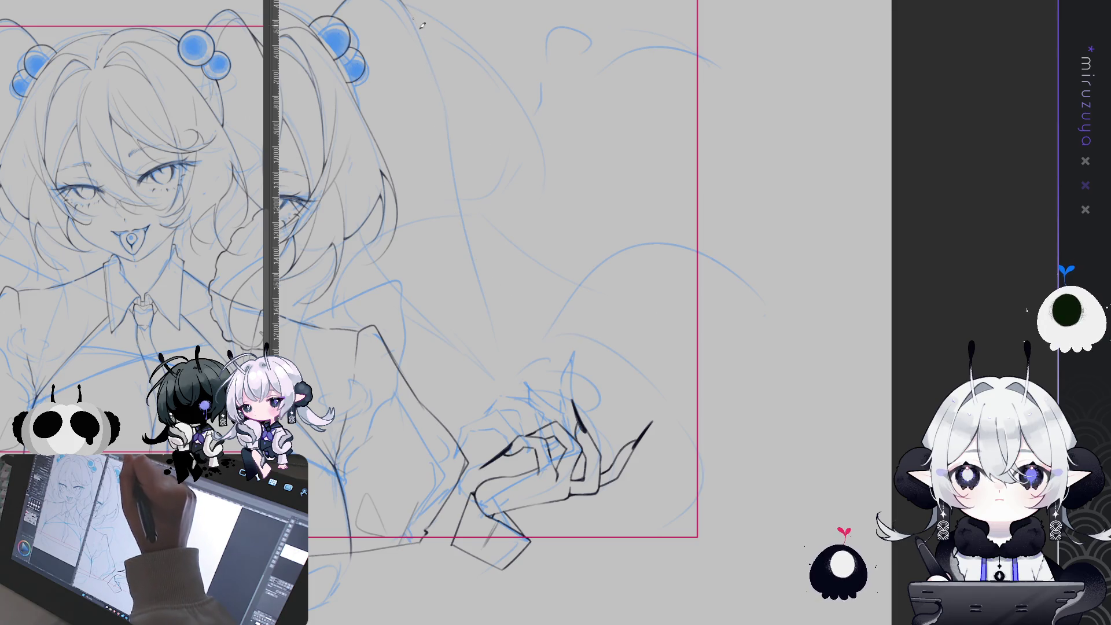
drag(425, 29, 472, 269)
key(ctrl+z)
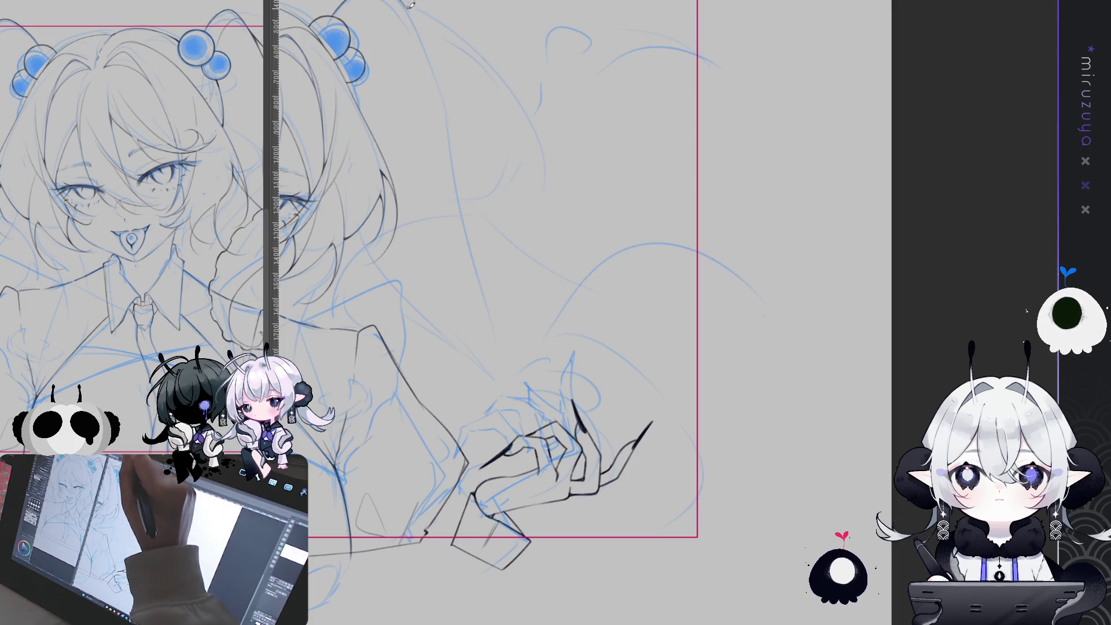
drag(449, 75, 444, 209)
key(ctrl+z)
drag(421, 28, 455, 269)
key(ctrl+z)
Ink the twintail line down past the shoulder and sweep its end off to the right.
mouse_move(412, 17)
mouse_down()
mouse_move(480, 275)
mouse_move(585, 309)
mouse_up()
drag(480, 276, 688, 310)
key(ctrl+z)
mouse_move(480, 276)
mouse_down()
mouse_move(698, 308)
mouse_move(728, 214)
mouse_up()
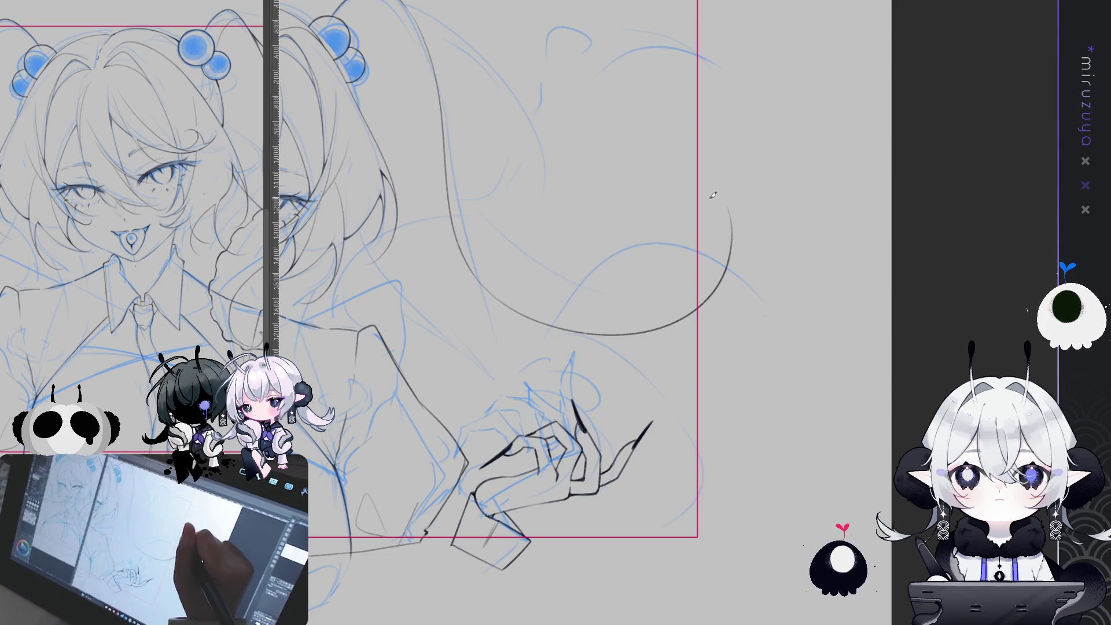
key(^)
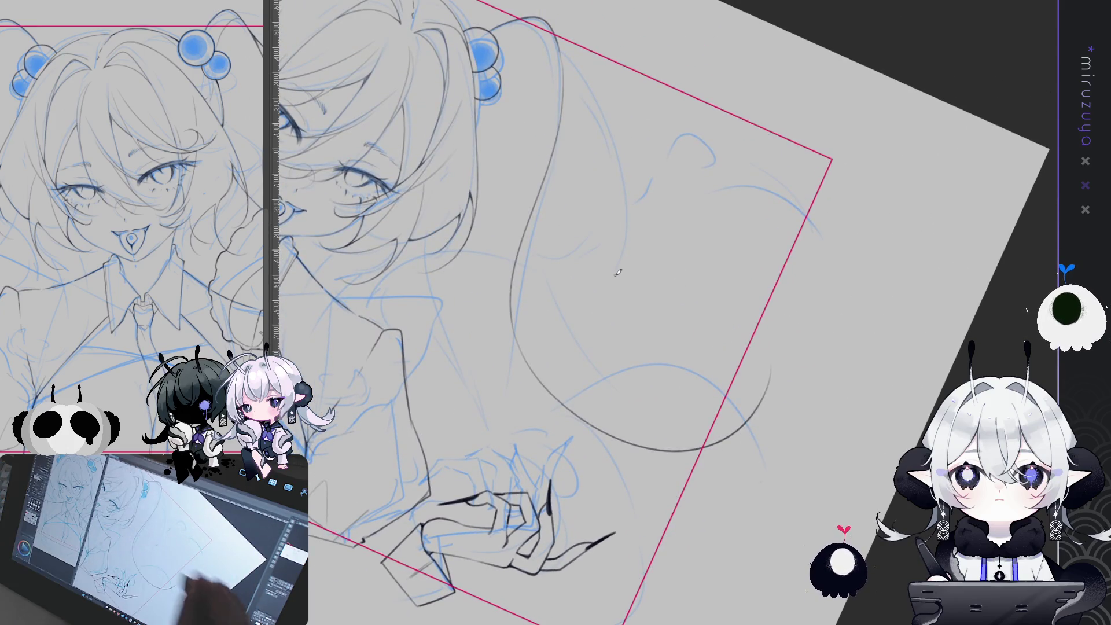
Reinforce the curved twintail stroke toward the hand and test a curl arc at upper right.
drag(454, 261, 532, 370)
drag(449, 209, 543, 373)
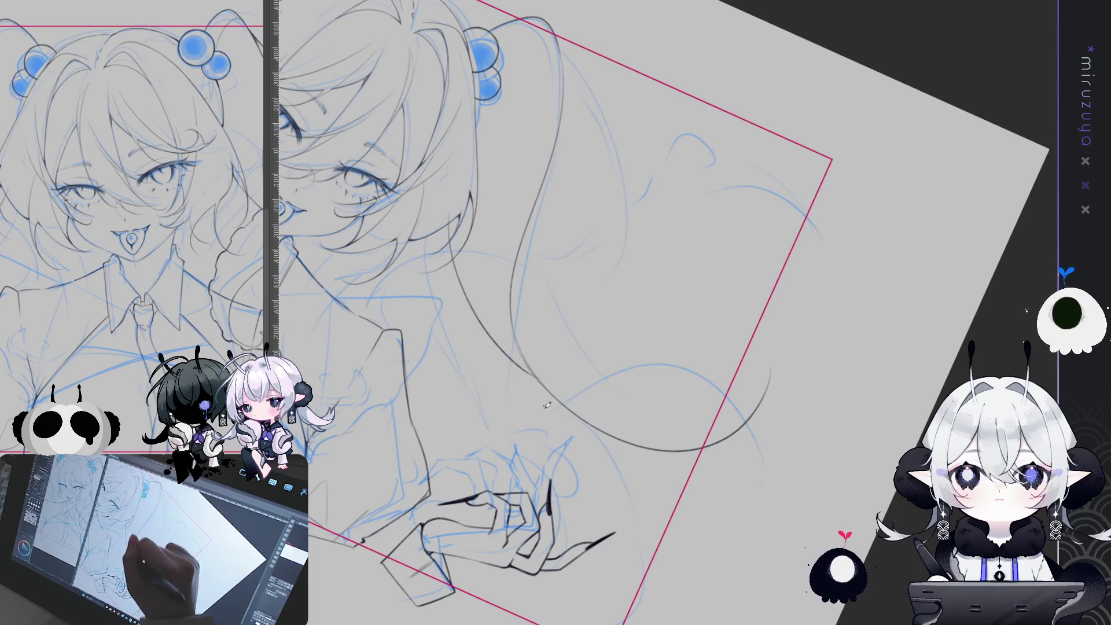
key(-)
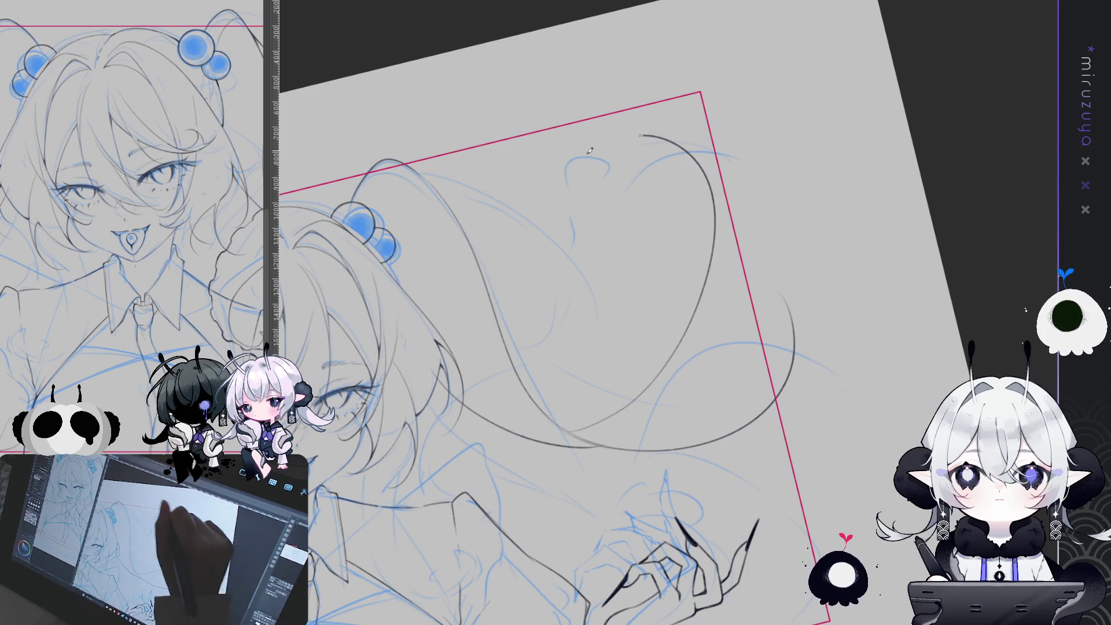
drag(703, 127, 741, 321)
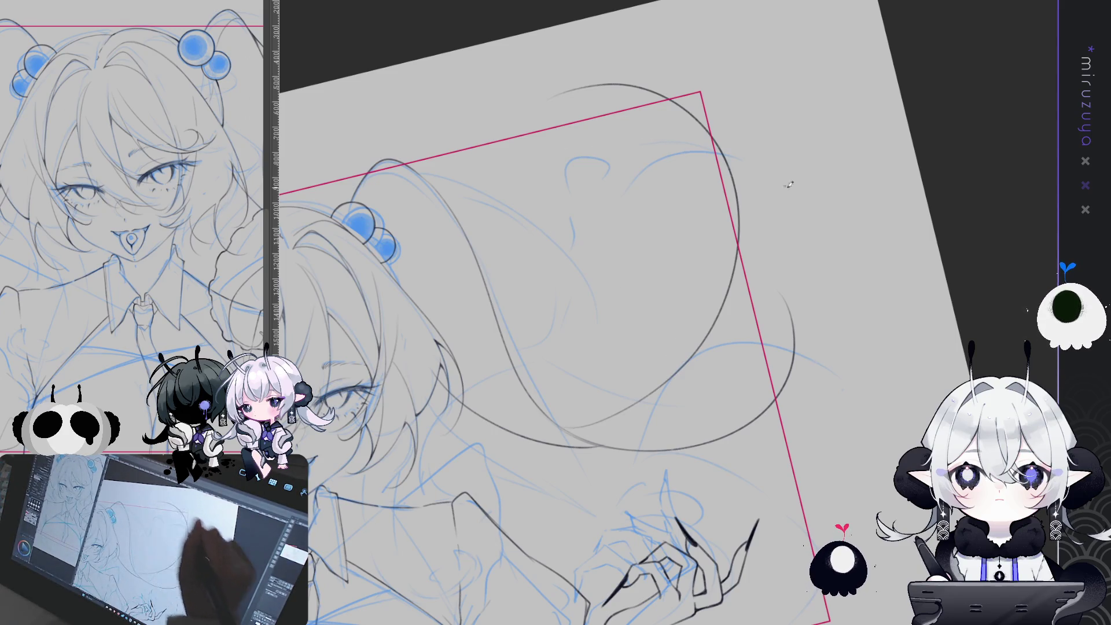
key(^)
key(ctrl+z)
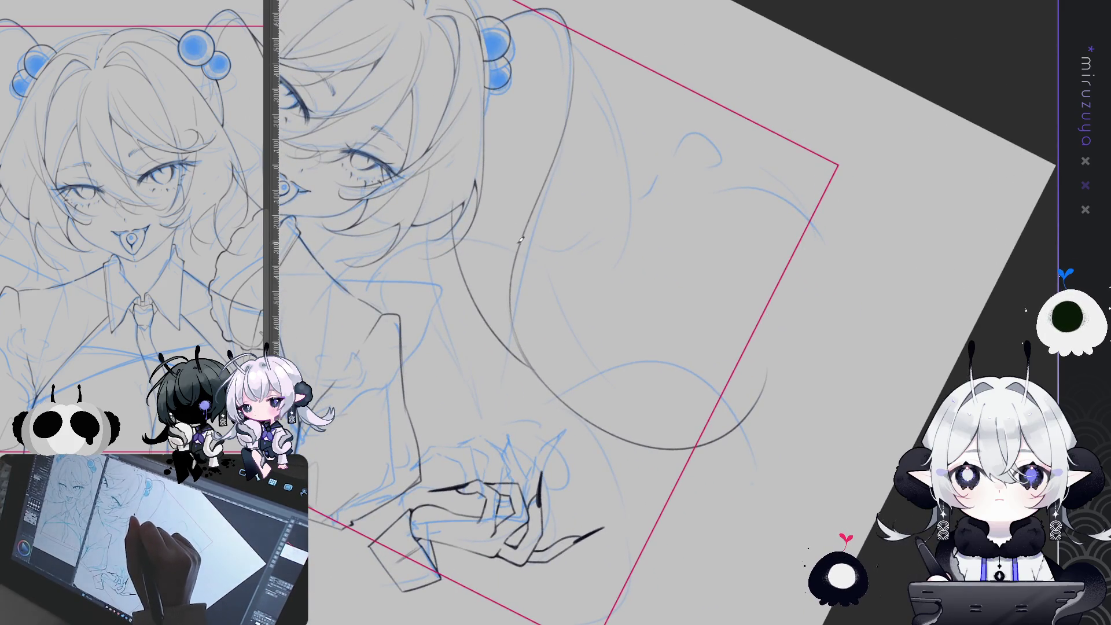
Redraw the large curl arc swinging further right, then level the view with the head back in frame.
drag(521, 239, 789, 278)
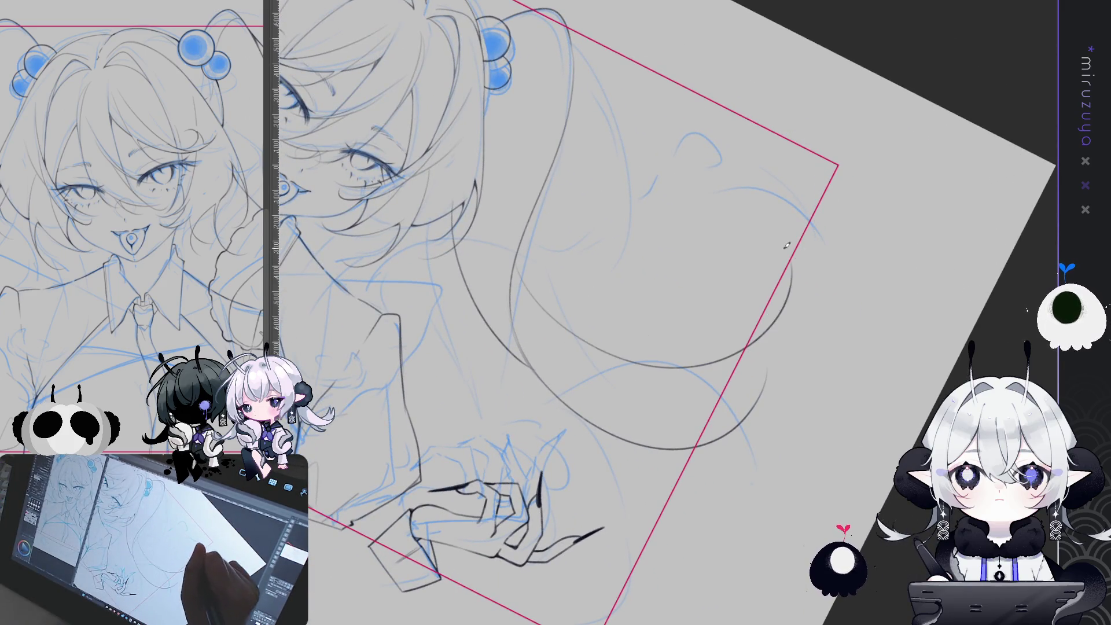
key(ctrl+z)
mouse_move(512, 290)
mouse_down()
mouse_move(810, 266)
mouse_move(825, 196)
mouse_up()
drag(599, 276, 584, 208)
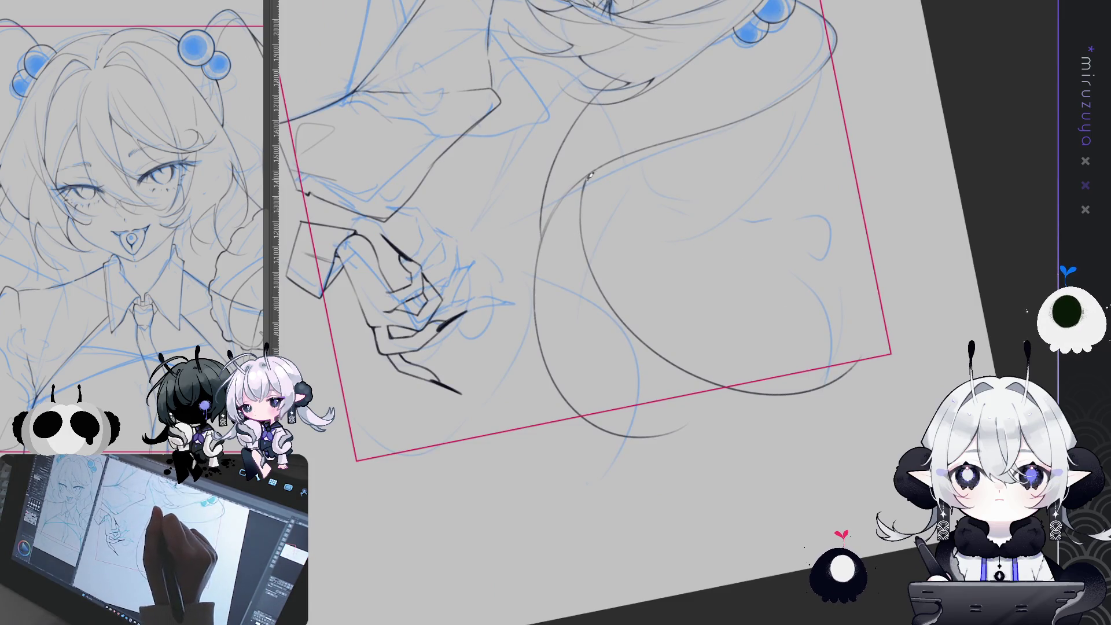
drag(601, 280, 630, 230)
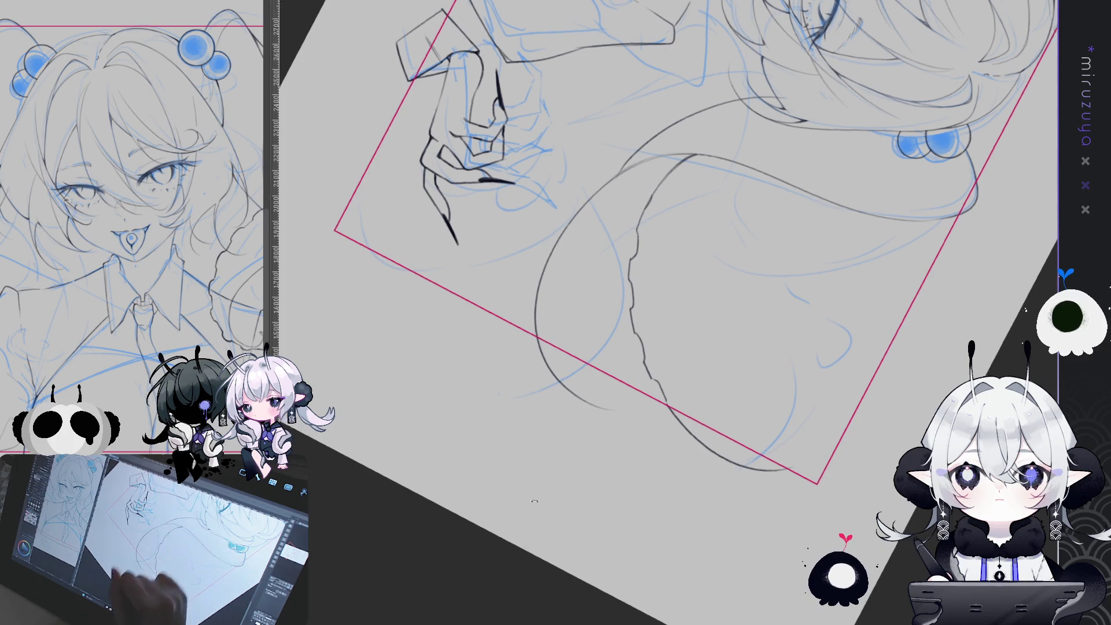
drag(649, 206, 582, 214)
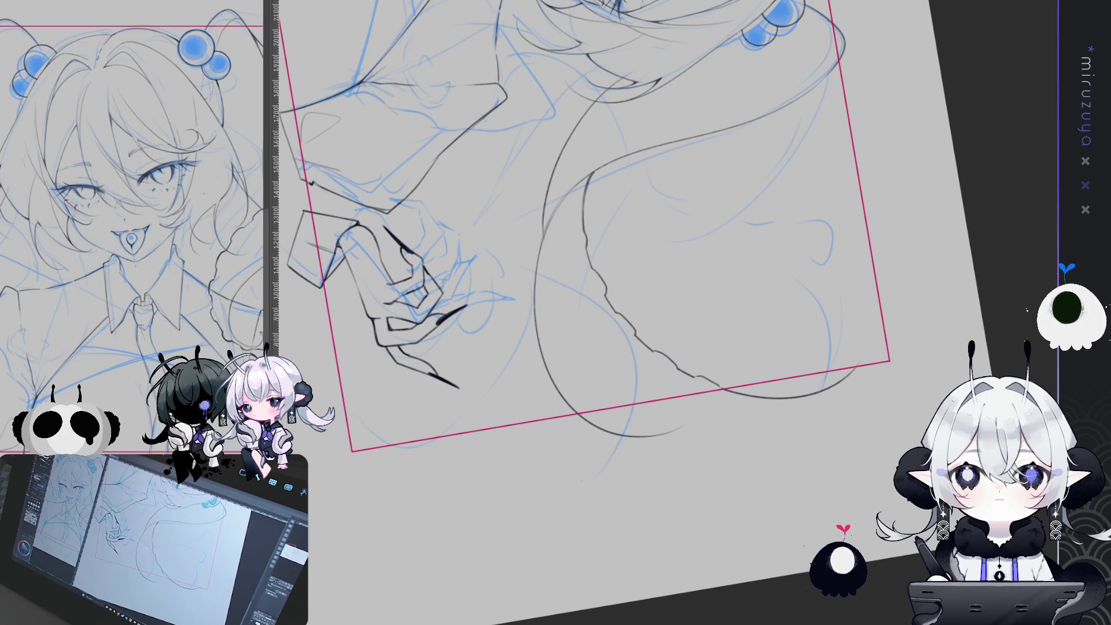
mouse_move(642, 0)
mouse_down()
mouse_move(757, 214)
mouse_move(844, 211)
mouse_move(833, 245)
mouse_up()
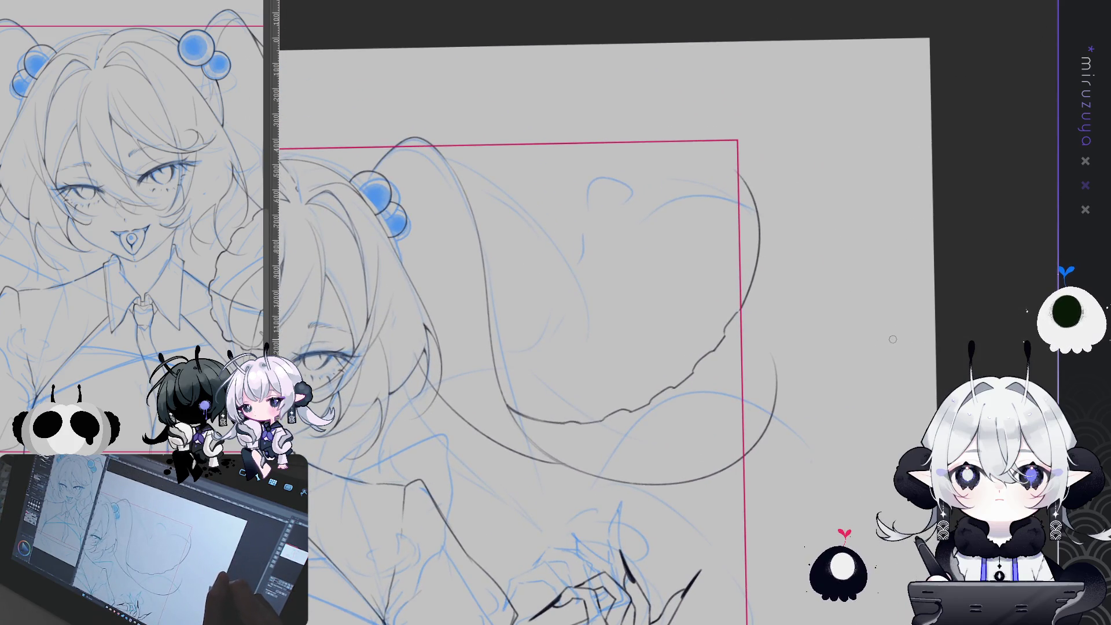
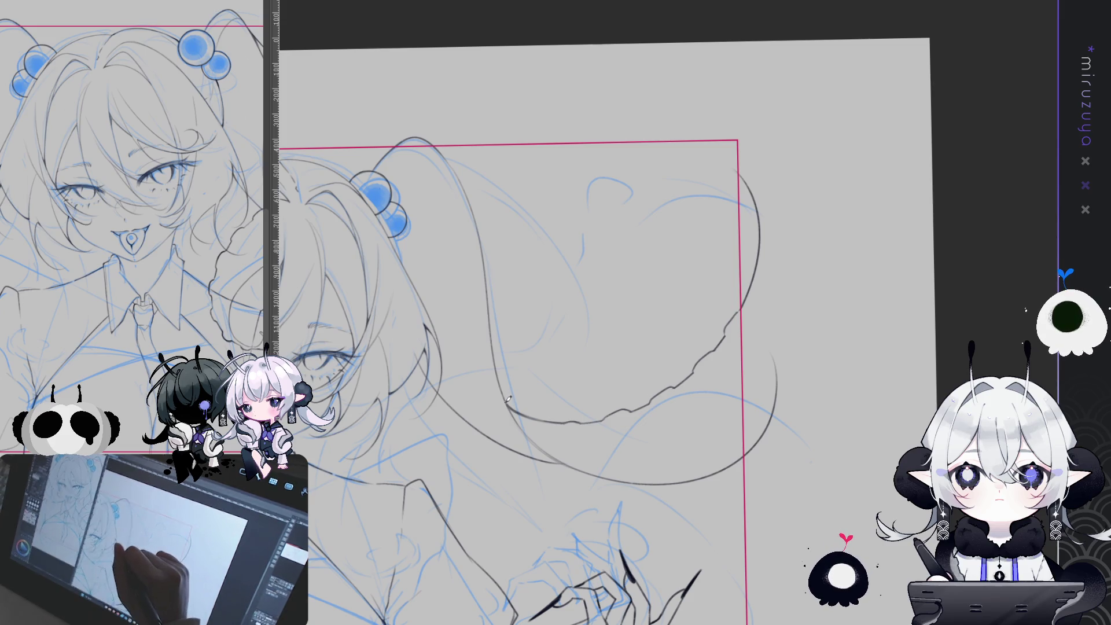
Rotate and flip the view to check proportions, then ink a curve beside the right twin-tail.
mouse_move(632, 169)
mouse_down()
mouse_move(901, 288)
mouse_move(787, 69)
mouse_up()
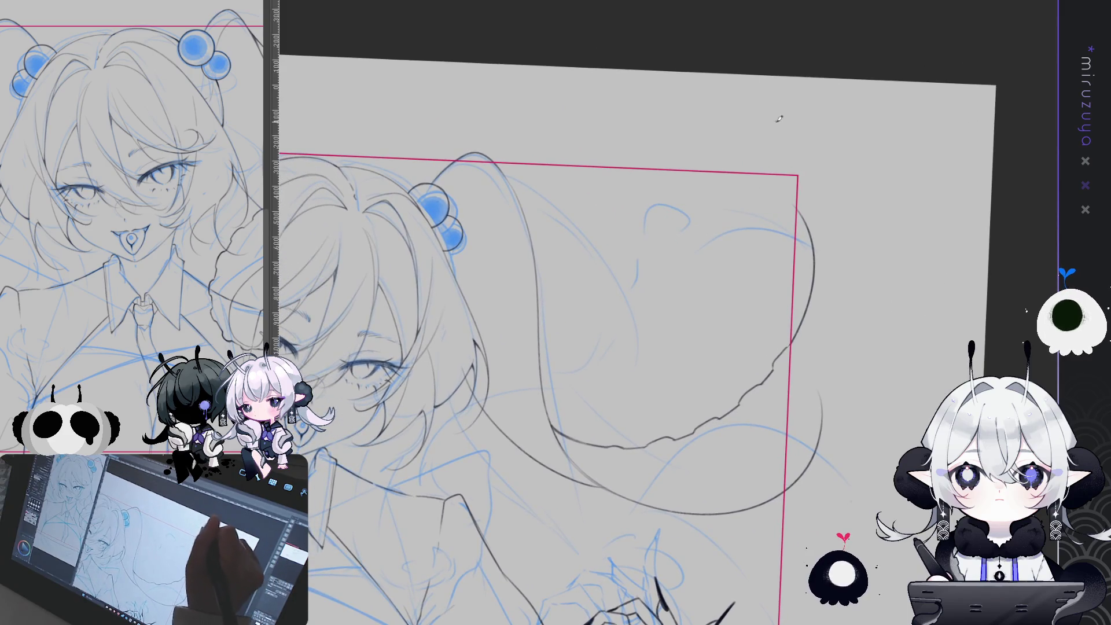
key(h)
mouse_move(867, 324)
mouse_down()
mouse_move(786, 356)
mouse_move(822, 256)
mouse_move(1022, 125)
mouse_up()
key(h)
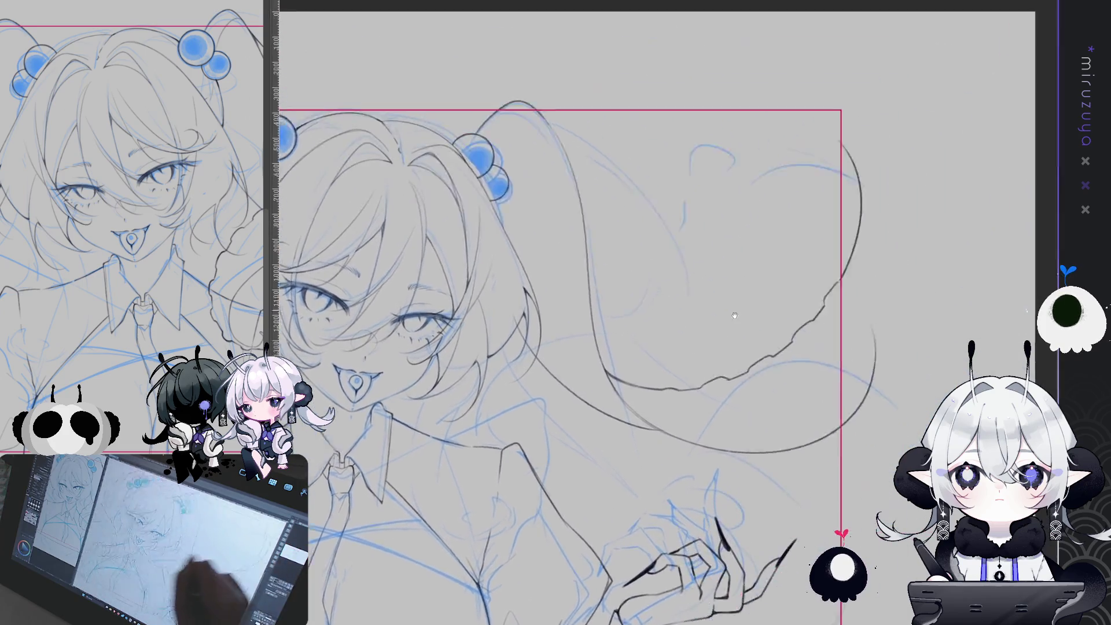
drag(647, 126, 599, 246)
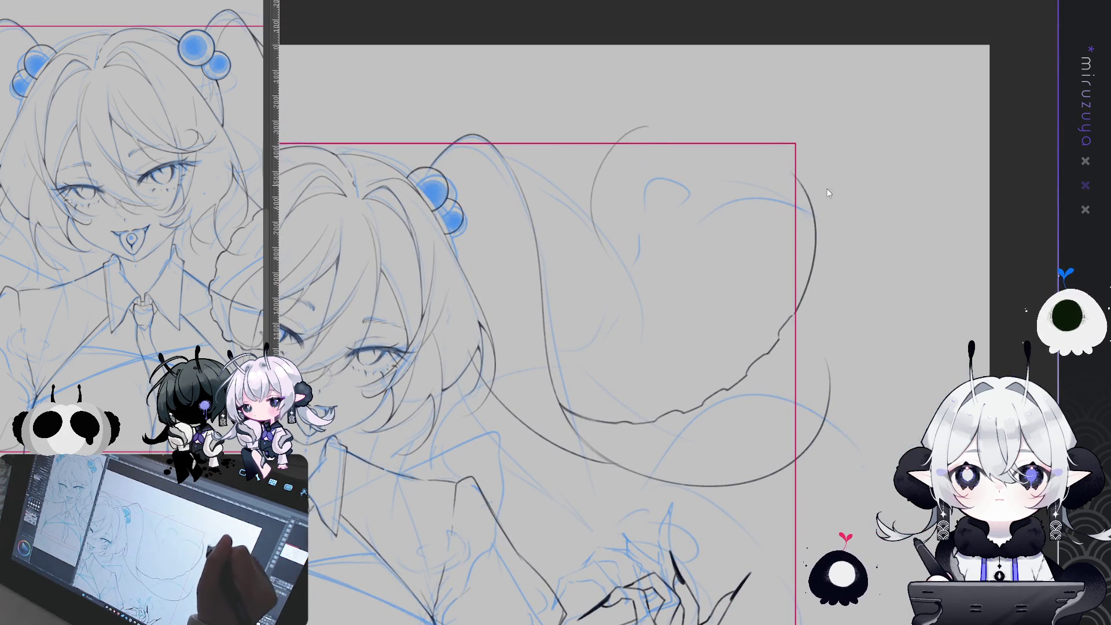
Redraw the tentacle arc until it curves down from the top, then extend it downward to the right.
mouse_move(790, 160)
mouse_down()
mouse_move(907, 283)
mouse_move(839, 249)
mouse_up()
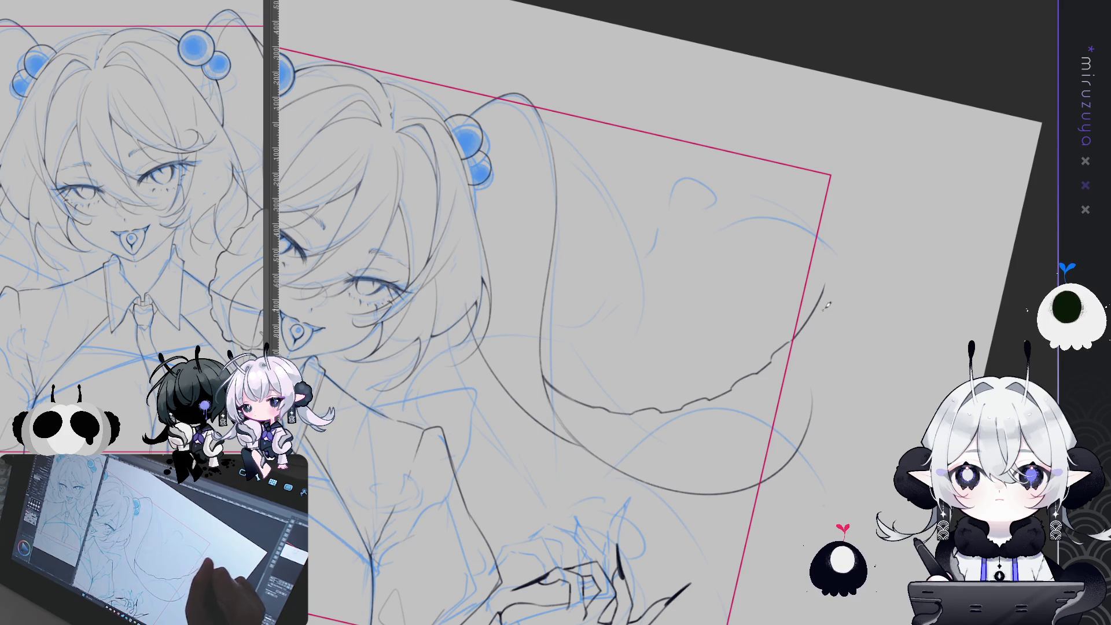
mouse_move(833, 272)
mouse_down()
mouse_move(723, 94)
mouse_move(604, 211)
mouse_up()
key(ctrl+z)
mouse_move(720, 94)
mouse_down()
mouse_move(617, 186)
mouse_move(615, 269)
mouse_up()
key(ctrl+z)
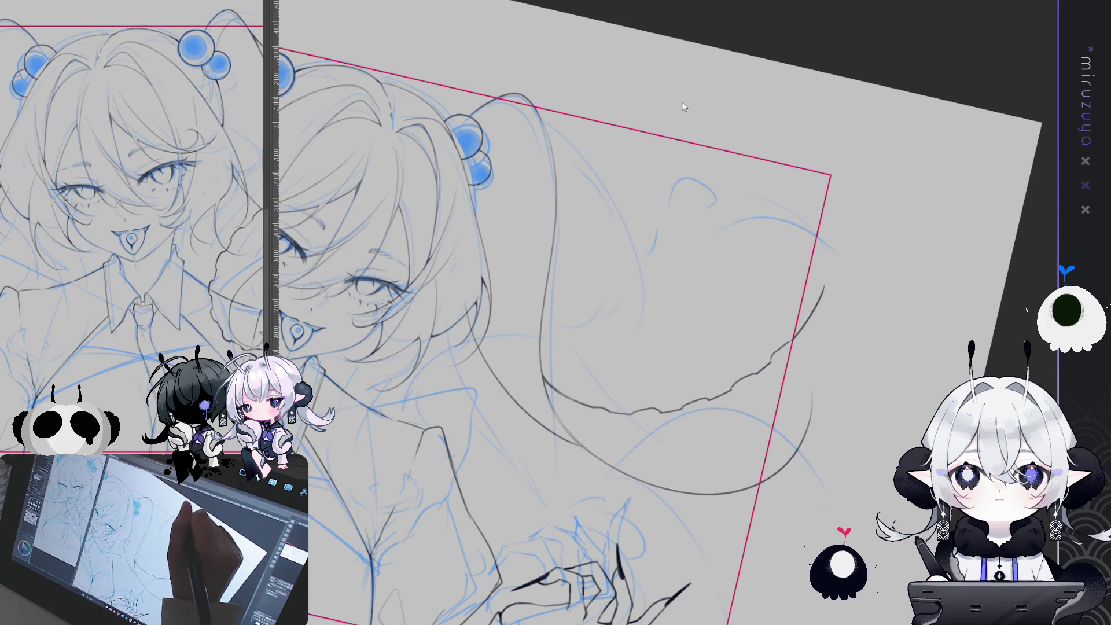
mouse_move(685, 88)
mouse_down()
mouse_move(654, 251)
mouse_move(709, 303)
mouse_up()
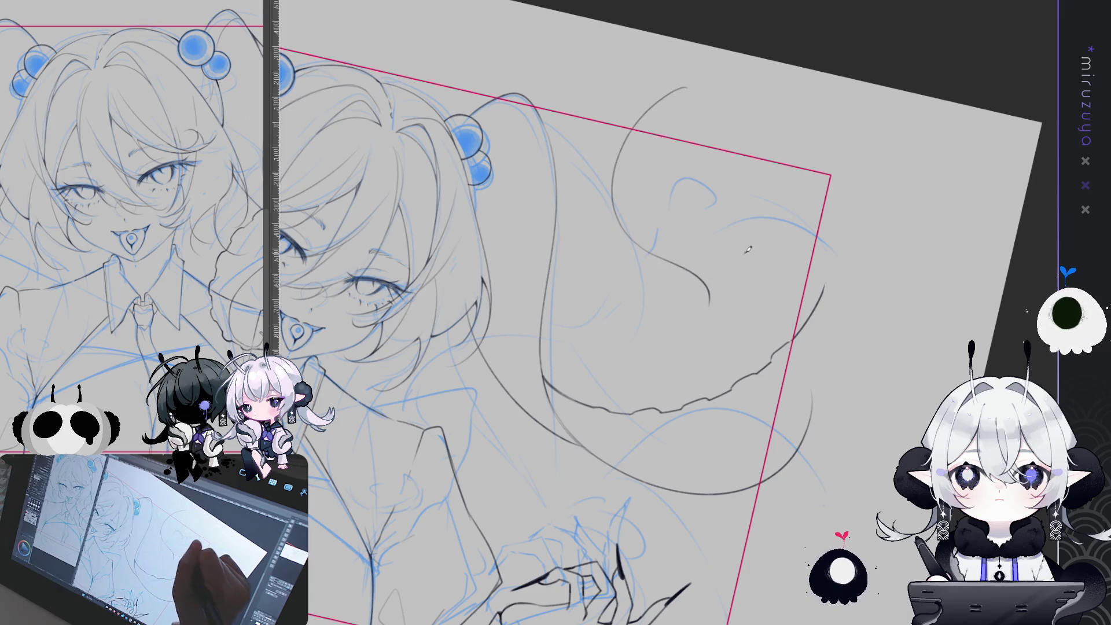
mouse_move(787, 216)
mouse_down()
mouse_move(665, 127)
mouse_move(665, 245)
mouse_up()
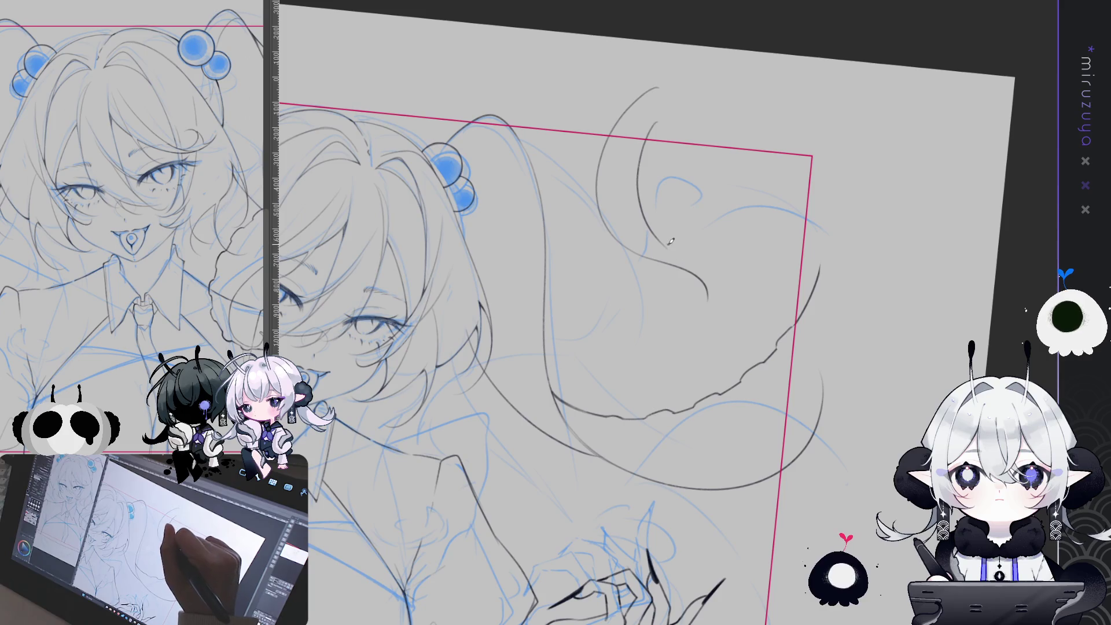
mouse_move(669, 241)
mouse_down()
mouse_move(710, 274)
mouse_move(690, 307)
mouse_move(707, 312)
mouse_up()
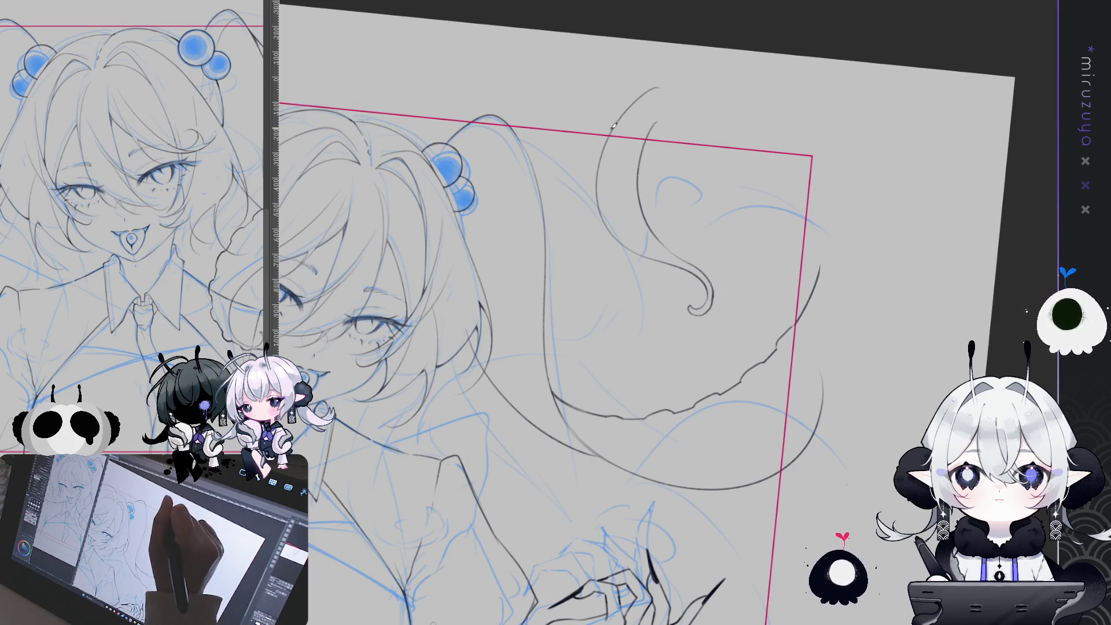
Ink the tentacle's short edge curves and curled tip, and extend its long lower line.
drag(607, 131, 602, 152)
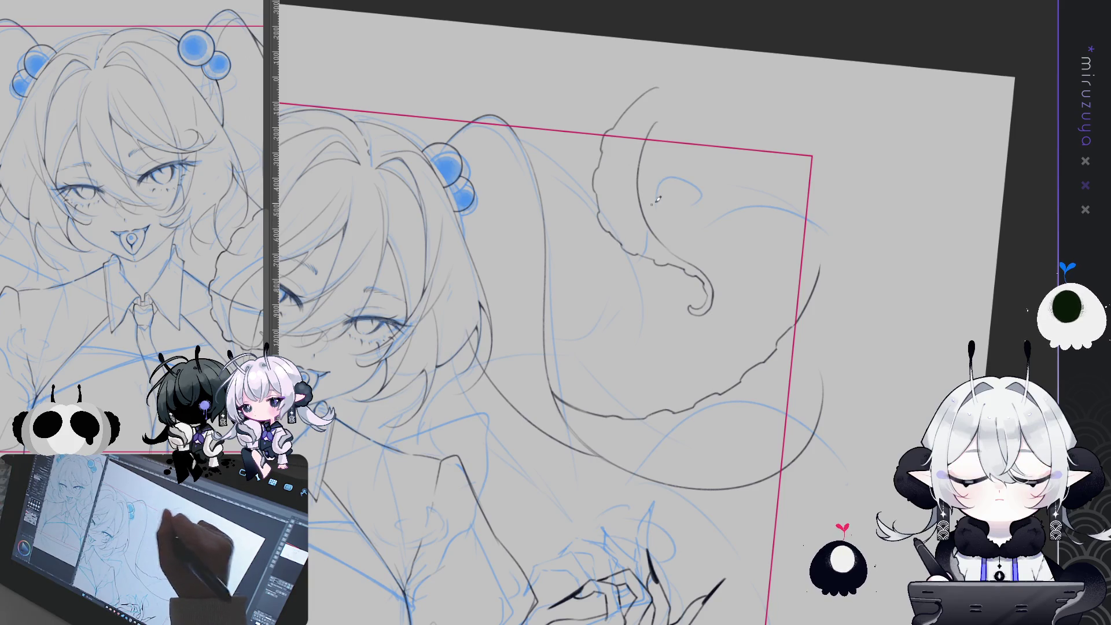
drag(655, 91, 657, 122)
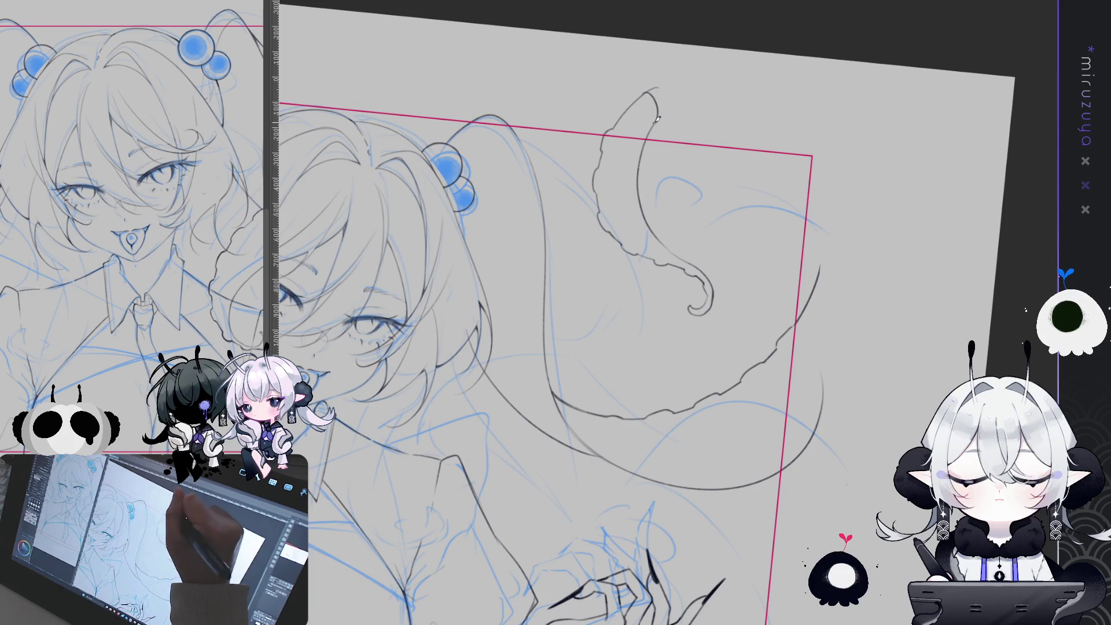
drag(823, 337, 823, 385)
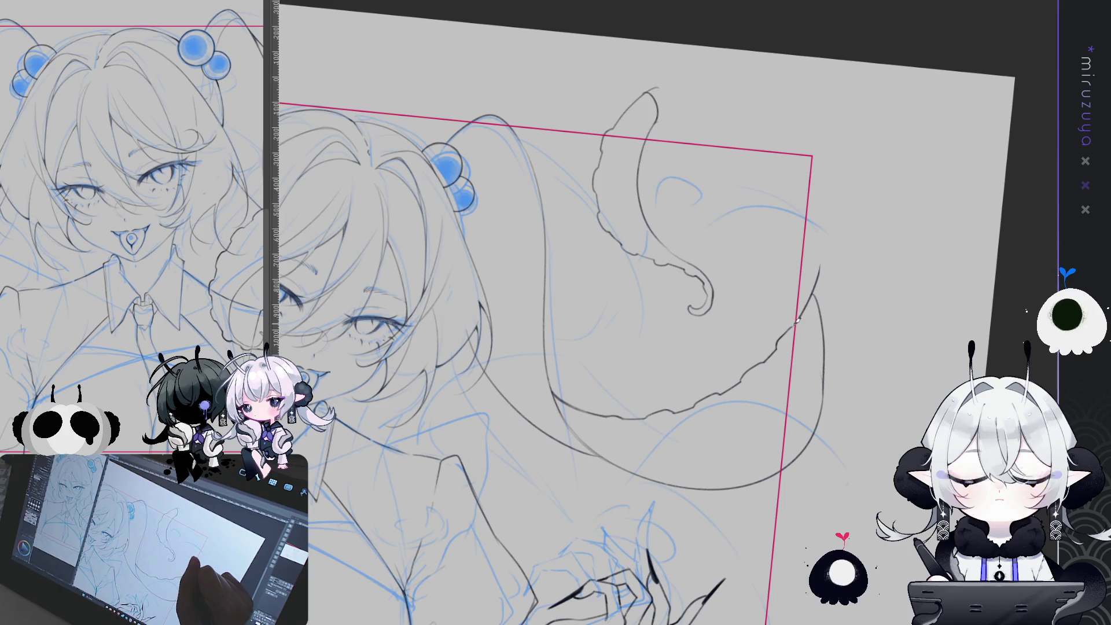
drag(799, 318, 749, 194)
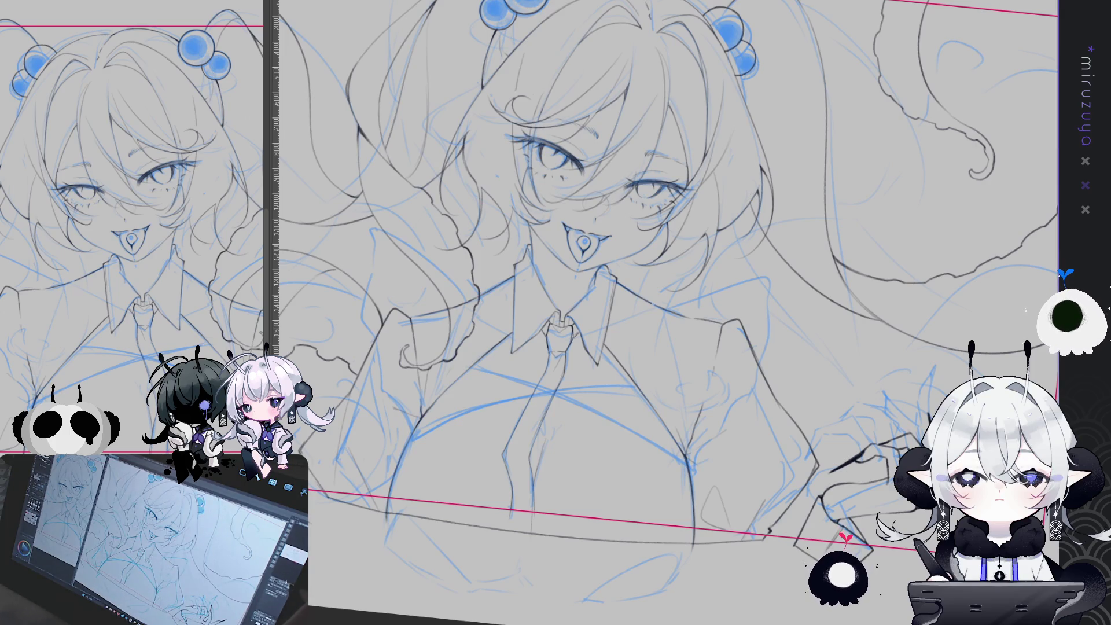
Fit the whole canvas to the window with Ctrl+0, then zoom in slightly.
key(ctrl+0)
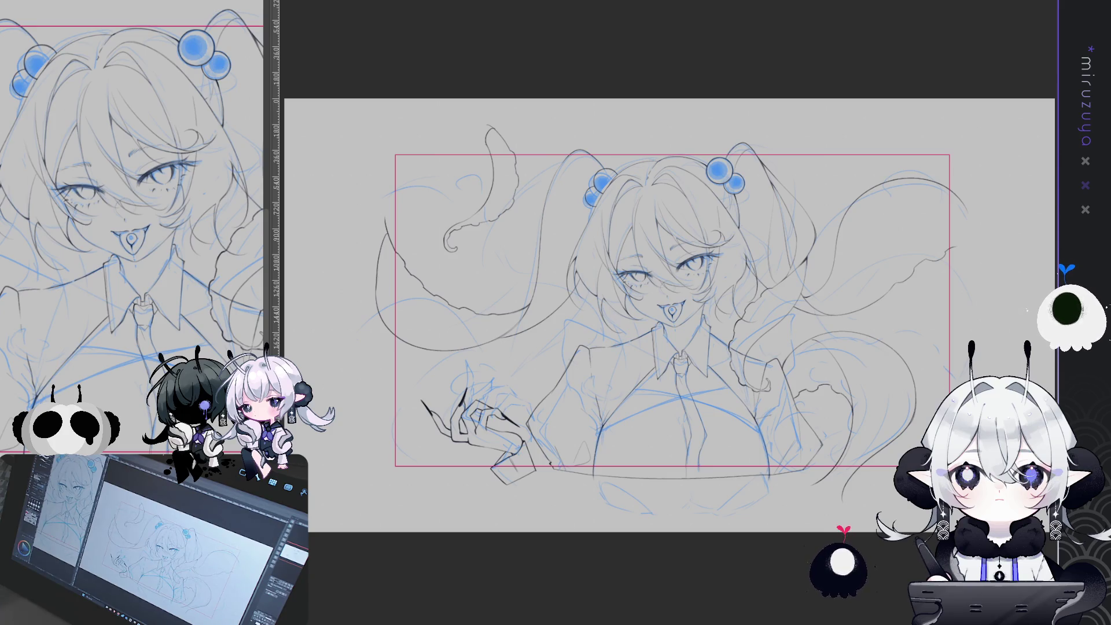
scroll(671, 312, up, 2)
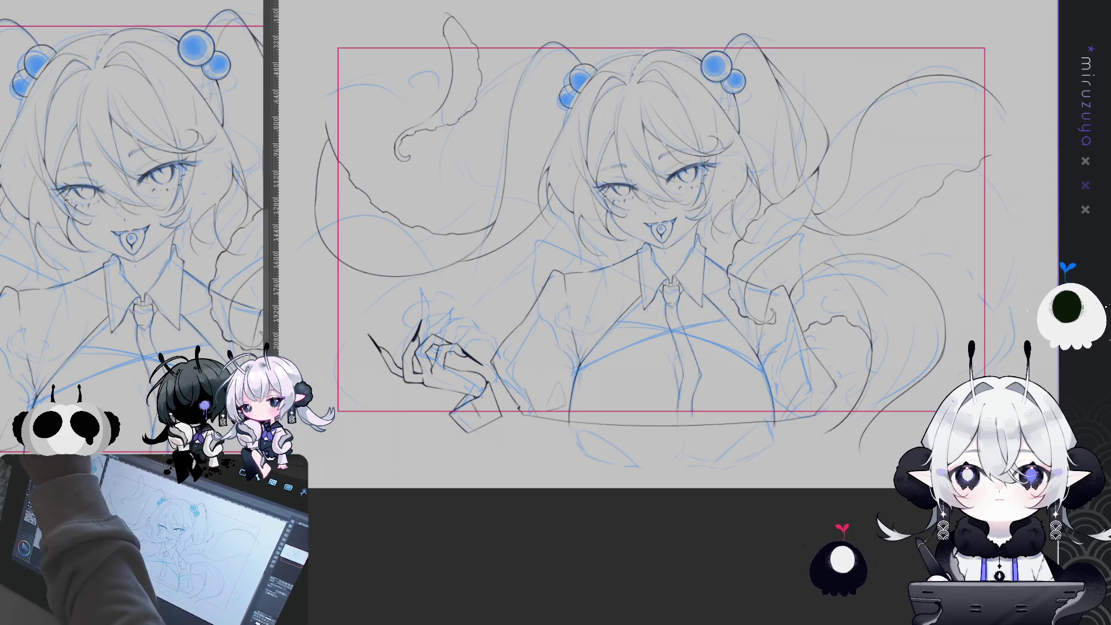
Draw two hair lines along the ruffled strand, then lasso-select that strand beside the face.
scroll(648, 266, down, 1)
scroll(671, 321, up, 3)
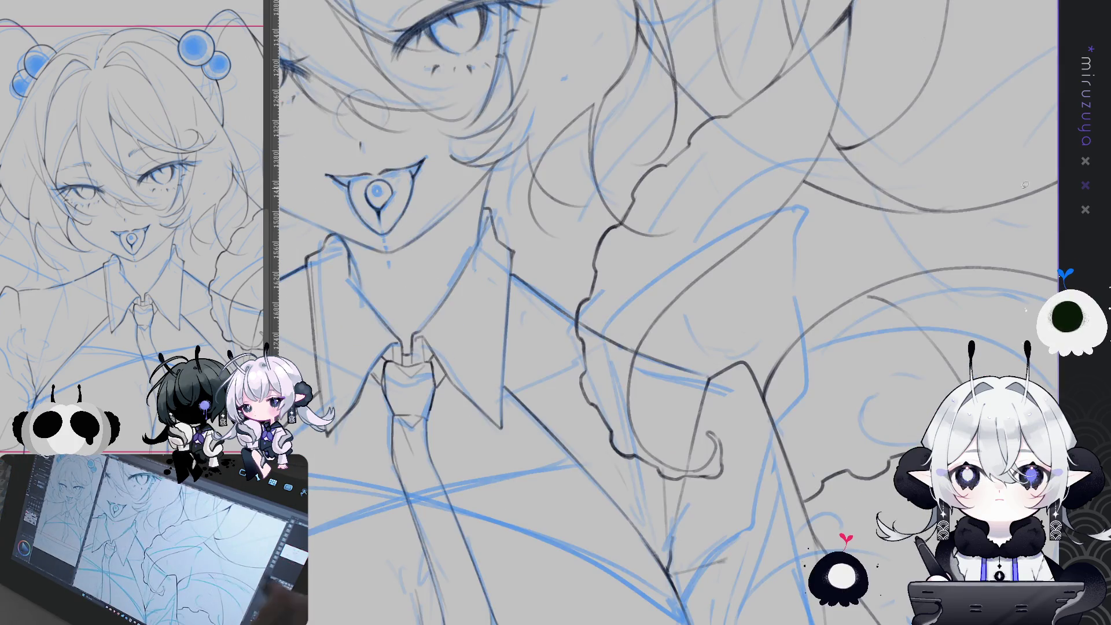
scroll(666, 313, down, 3)
scroll(579, 173, up, 2)
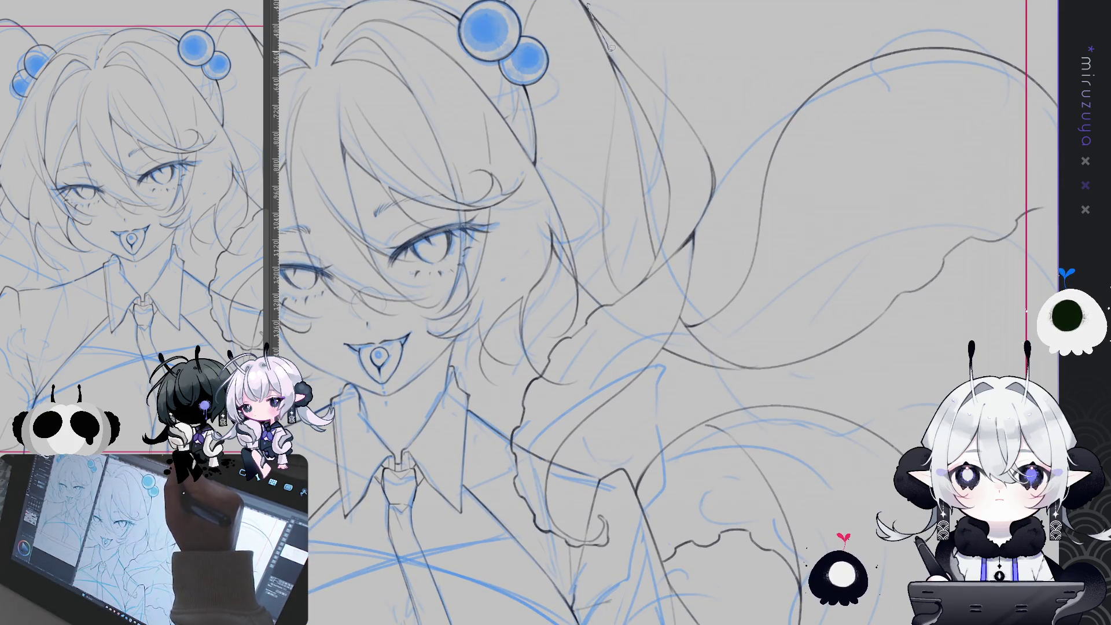
mouse_move(619, 65)
mouse_down()
mouse_move(643, 136)
mouse_move(658, 248)
mouse_up()
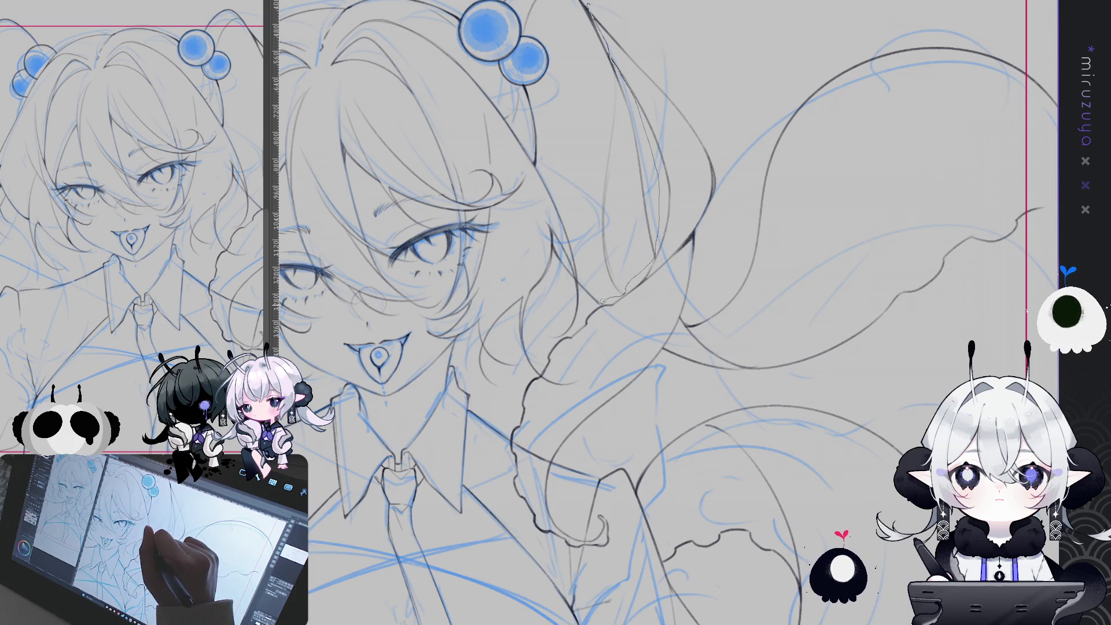
mouse_move(535, 347)
mouse_down()
mouse_move(601, 573)
mouse_move(663, 383)
mouse_up()
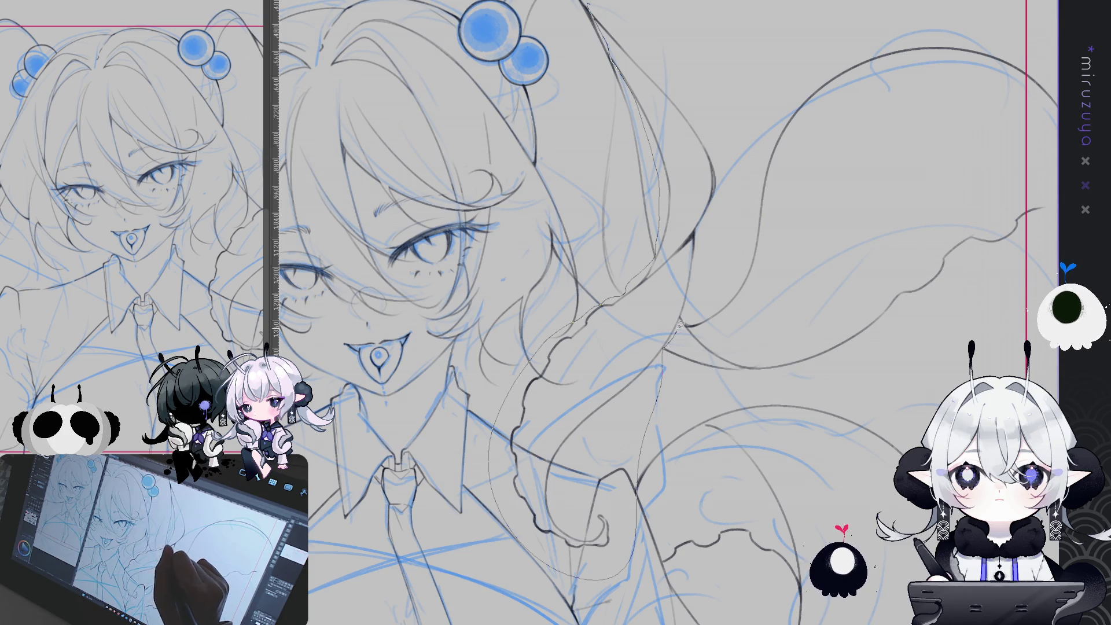
drag(622, 300, 529, 500)
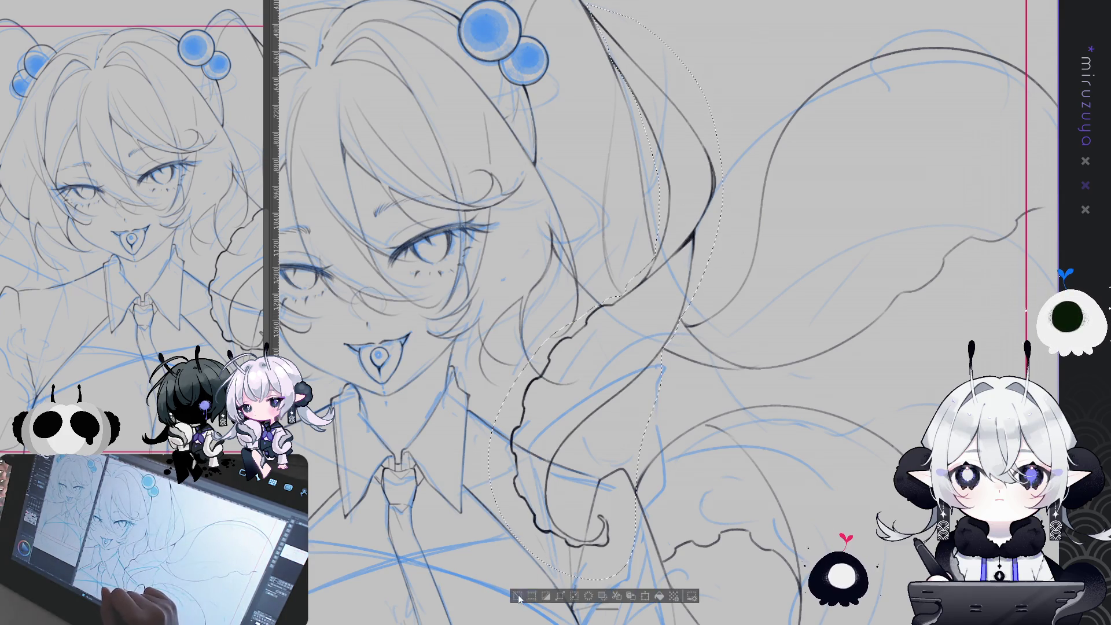
Paste a copy of the selected strand and move it with Free Transform beside the face's left side.
key(ctrl+minus)
drag(579, 318, 766, 296)
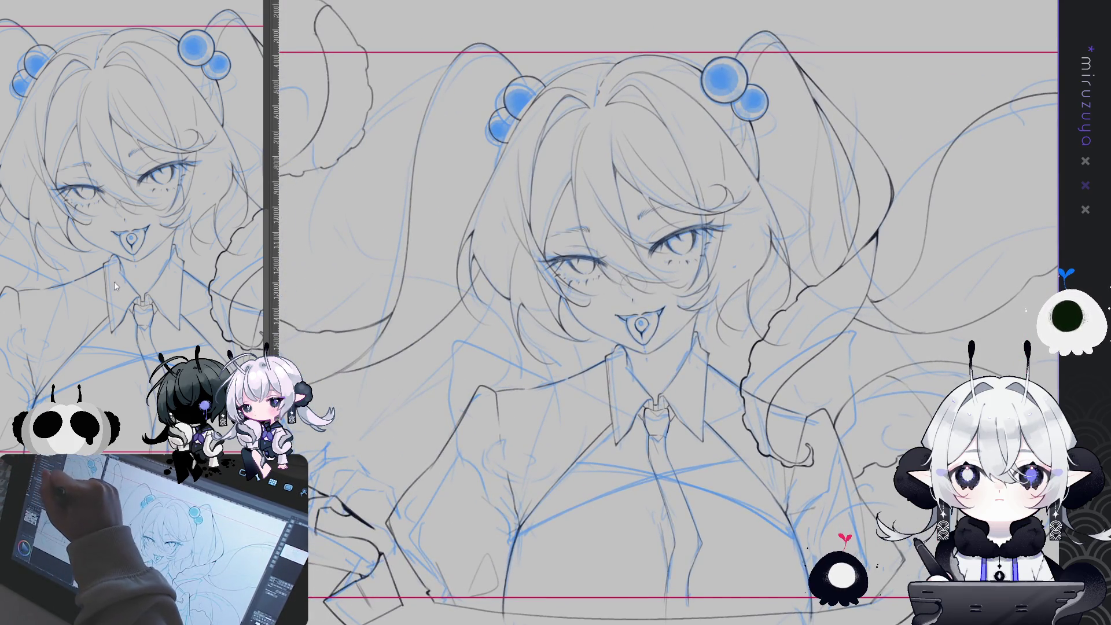
key(ctrl+v)
key(ctrl+t)
mouse_move(862, 253)
mouse_down()
mouse_move(462, 260)
mouse_move(474, 217)
mouse_up()
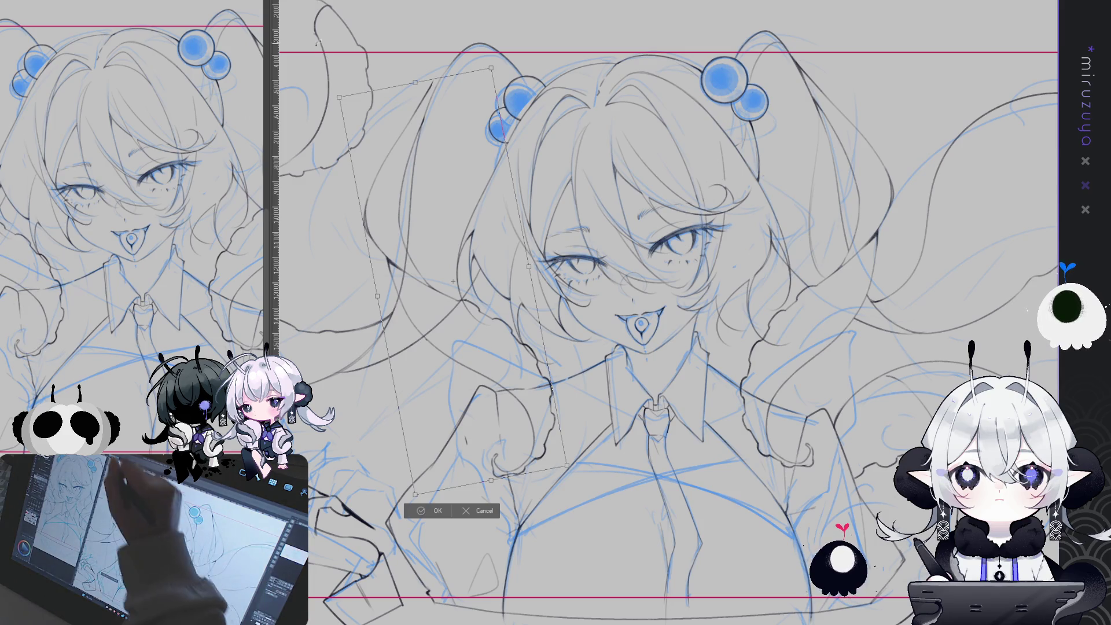
key(Return)
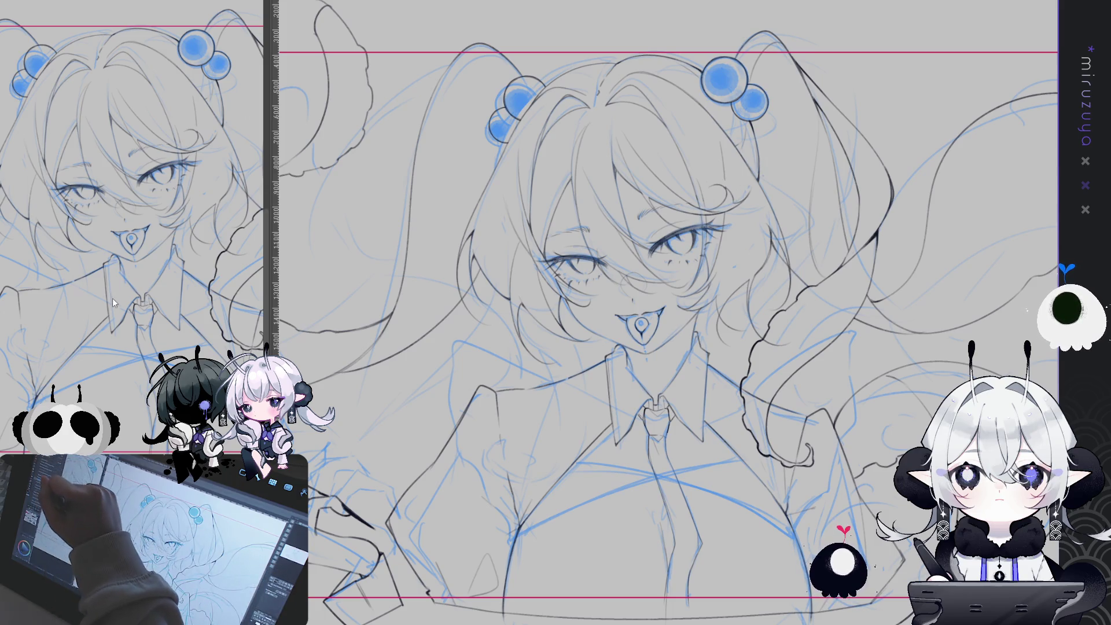
key(ctrl+z)
key(ctrl+z)
mouse_move(540, 225)
mouse_down()
mouse_move(400, 238)
mouse_move(452, 260)
mouse_move(469, 230)
mouse_up()
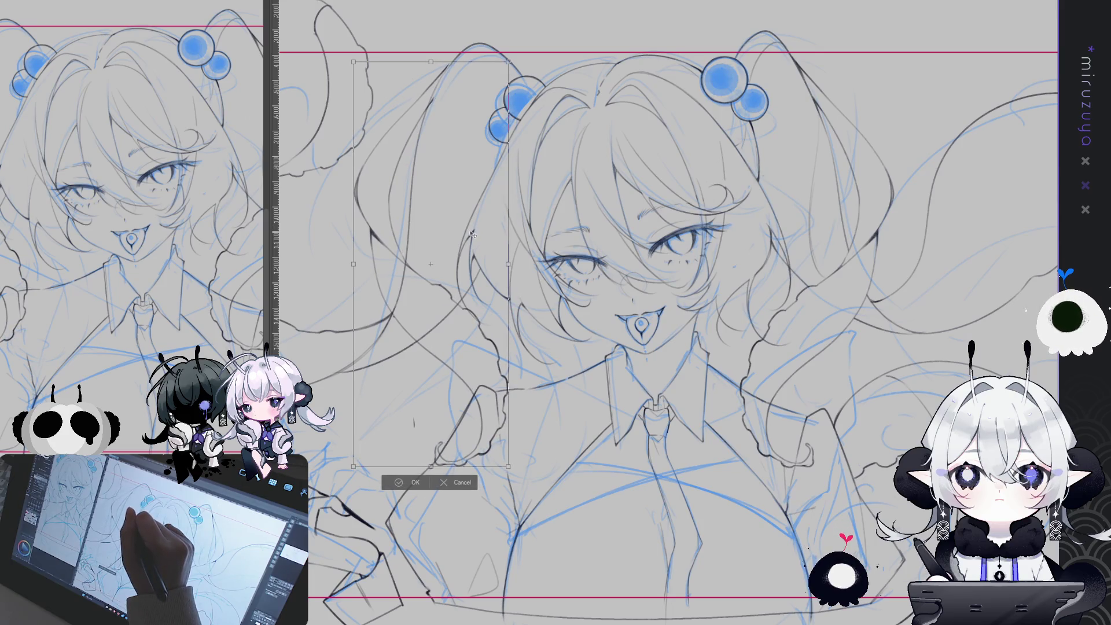
key(Return)
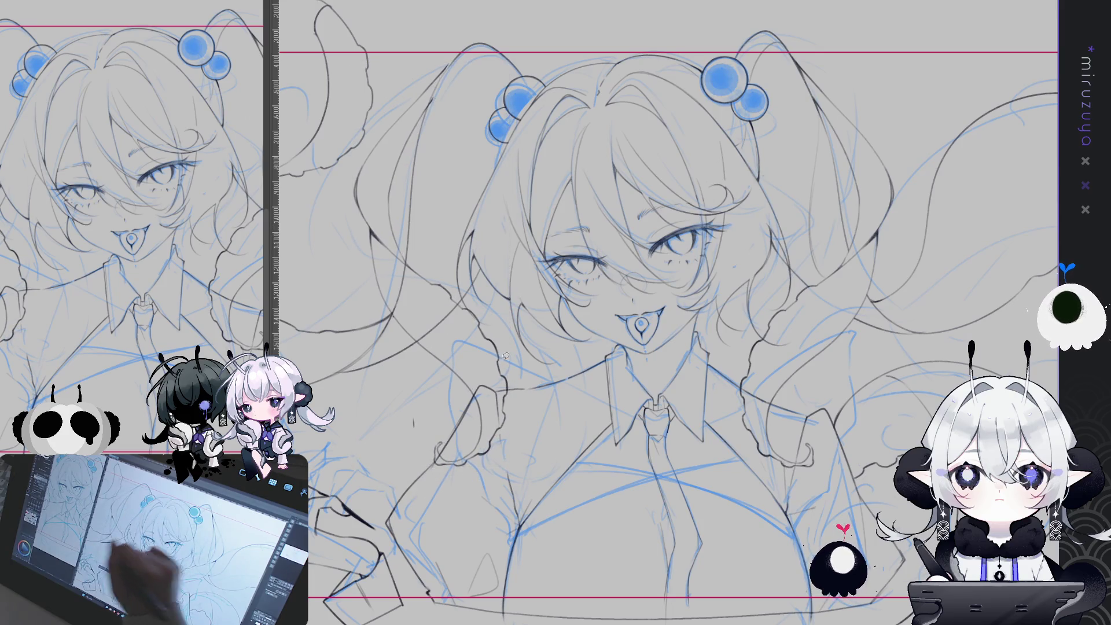
Pan, rotate, flip and zoom the view to review the whole composition.
drag(472, 237, 545, 256)
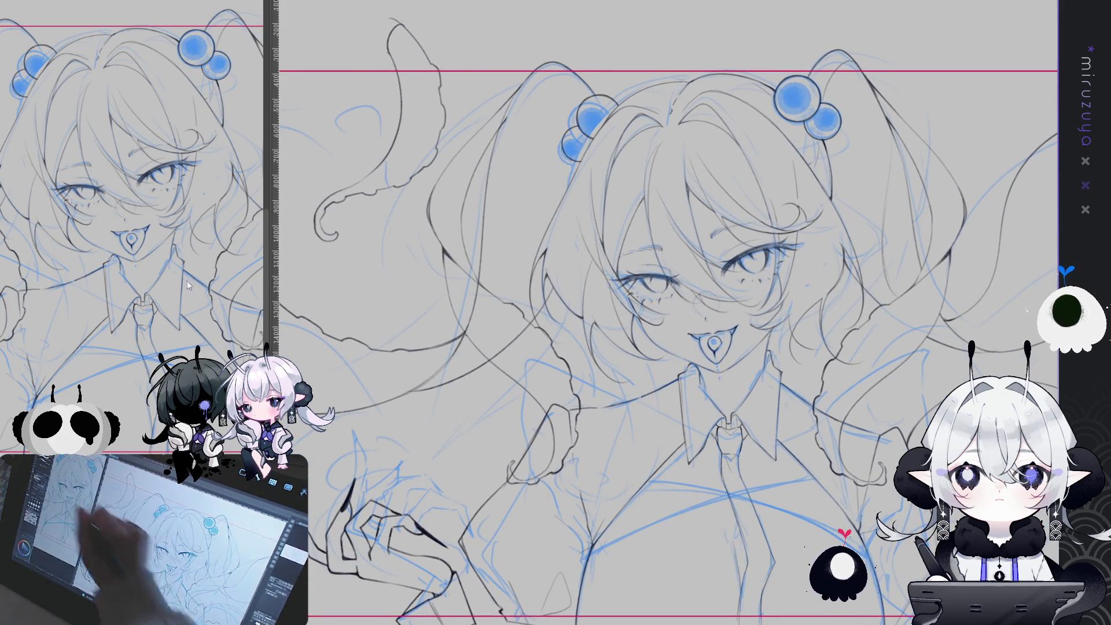
mouse_move(660, 261)
mouse_down()
mouse_move(686, 241)
mouse_move(708, 177)
mouse_up()
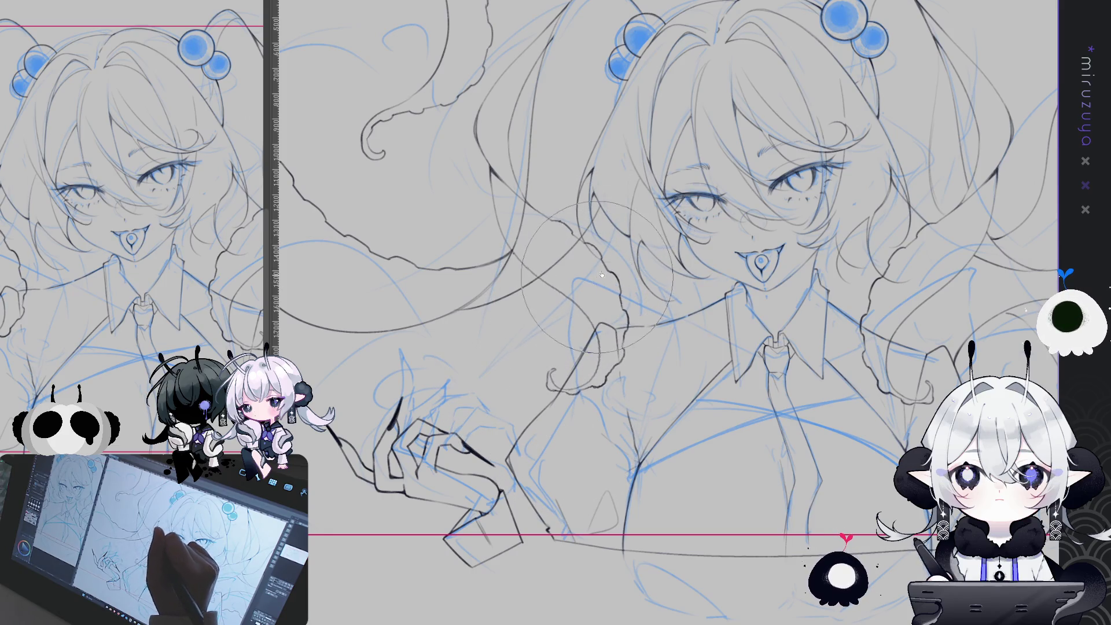
drag(777, 245, 736, 315)
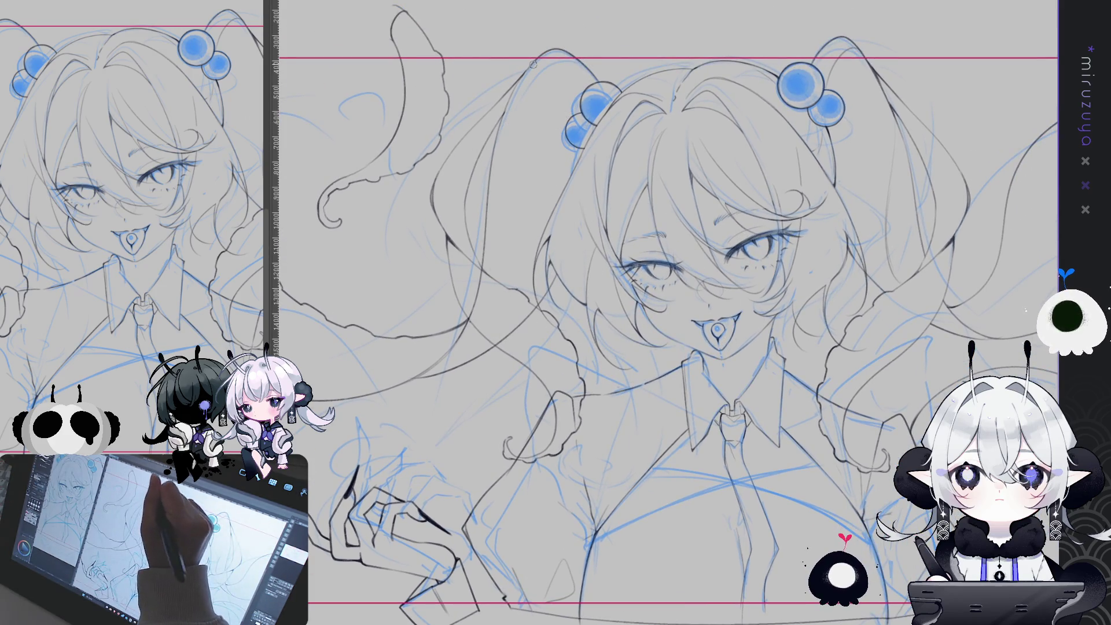
drag(682, 259, 720, 175)
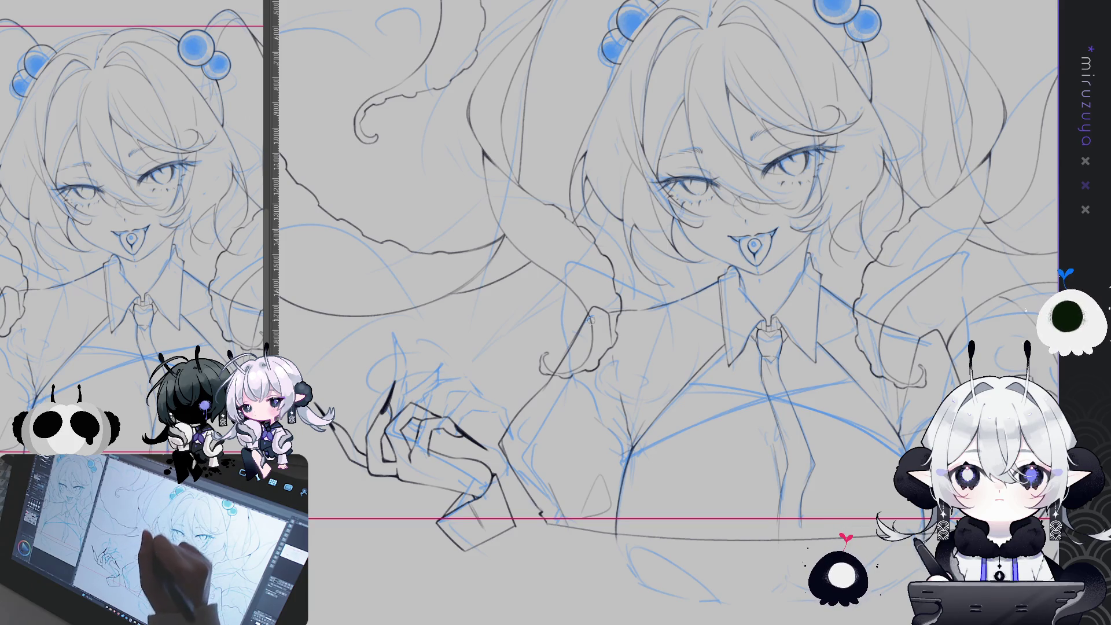
drag(507, 527, 508, 252)
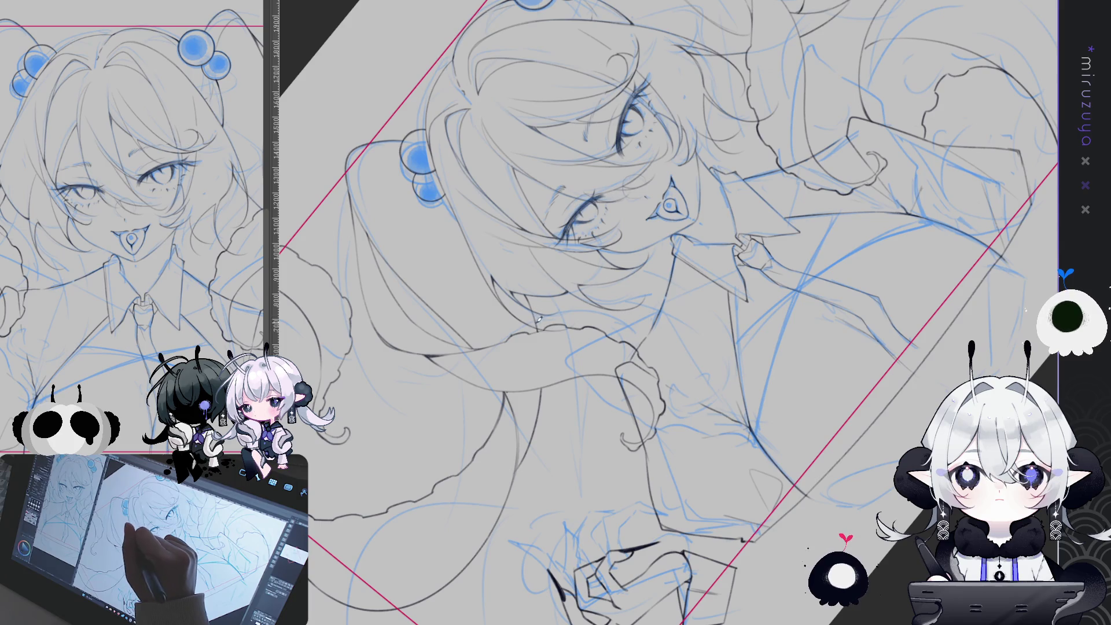
key(ctrl+0)
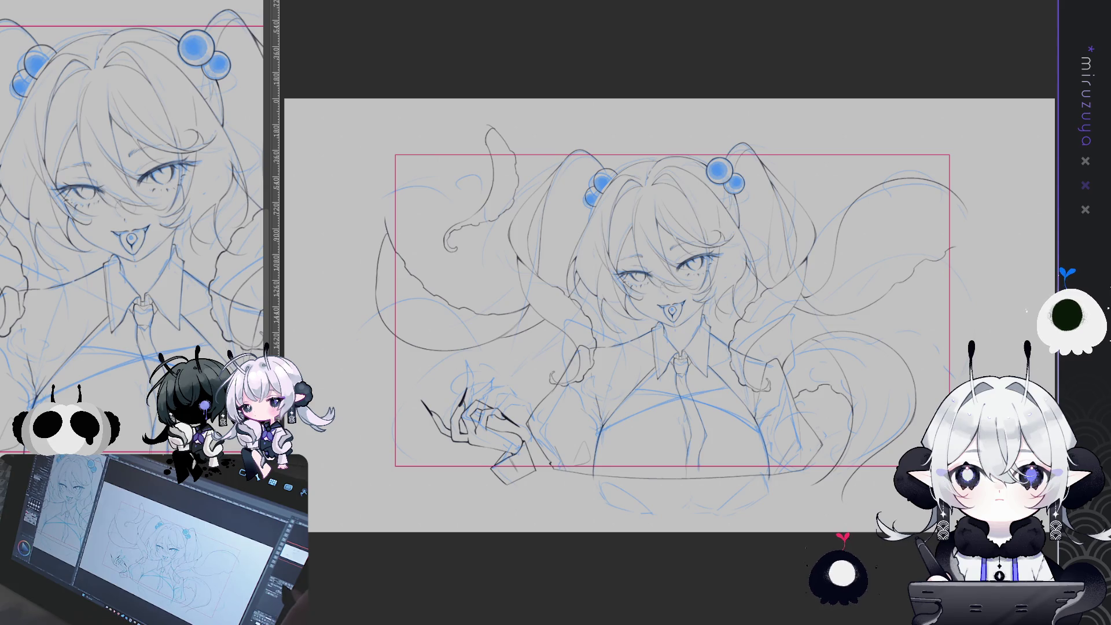
key(ctrl+plus)
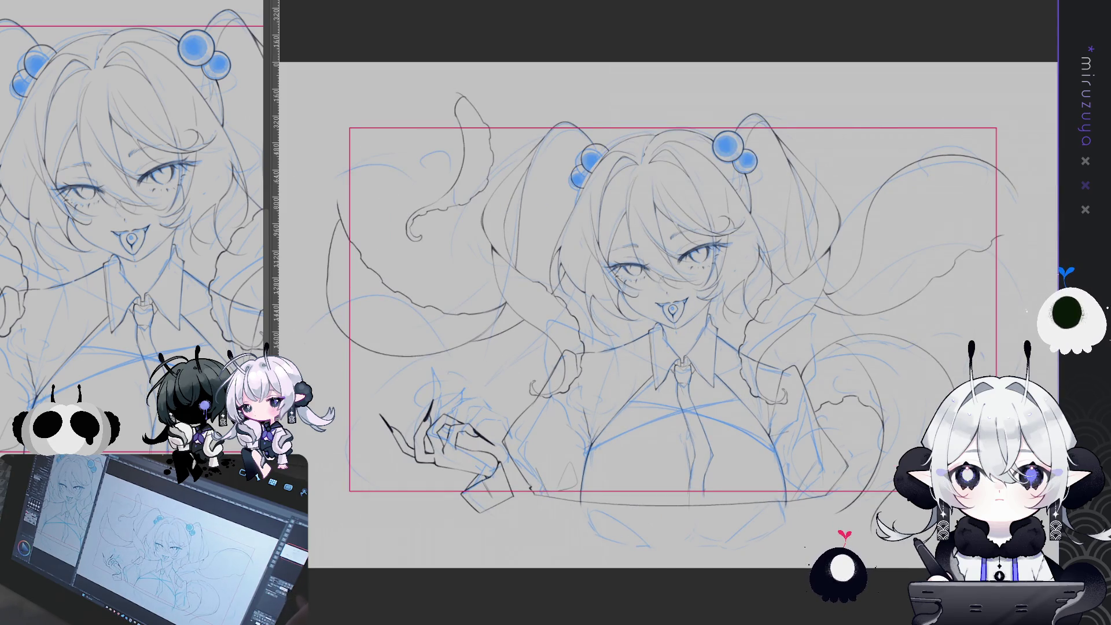
key(h)
key(h)
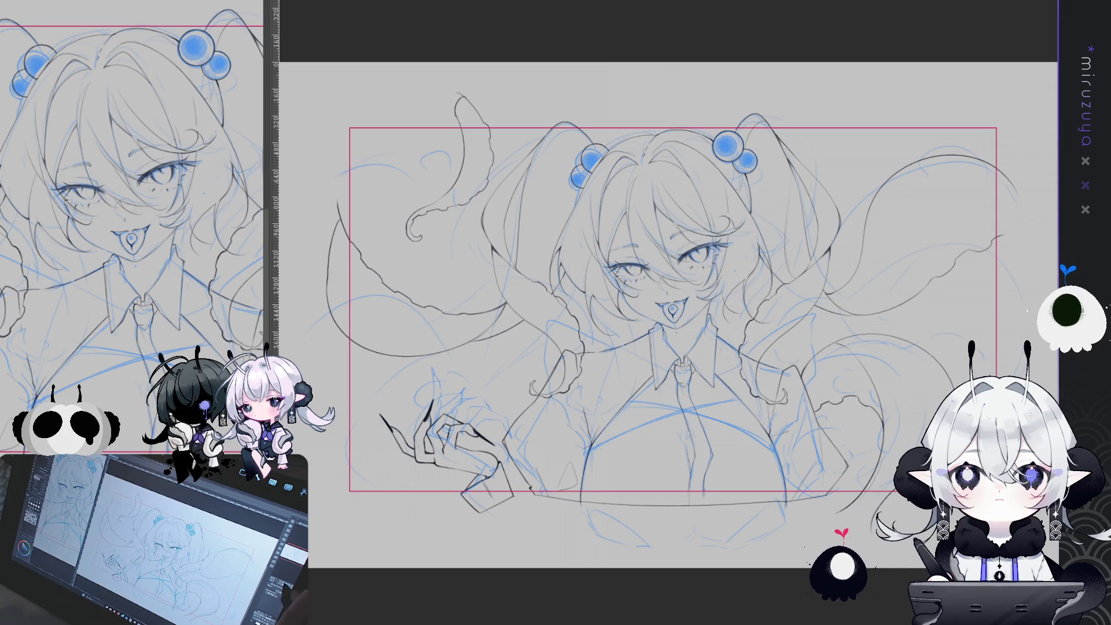
key(ctrl+plus)
key(ctrl+minus)
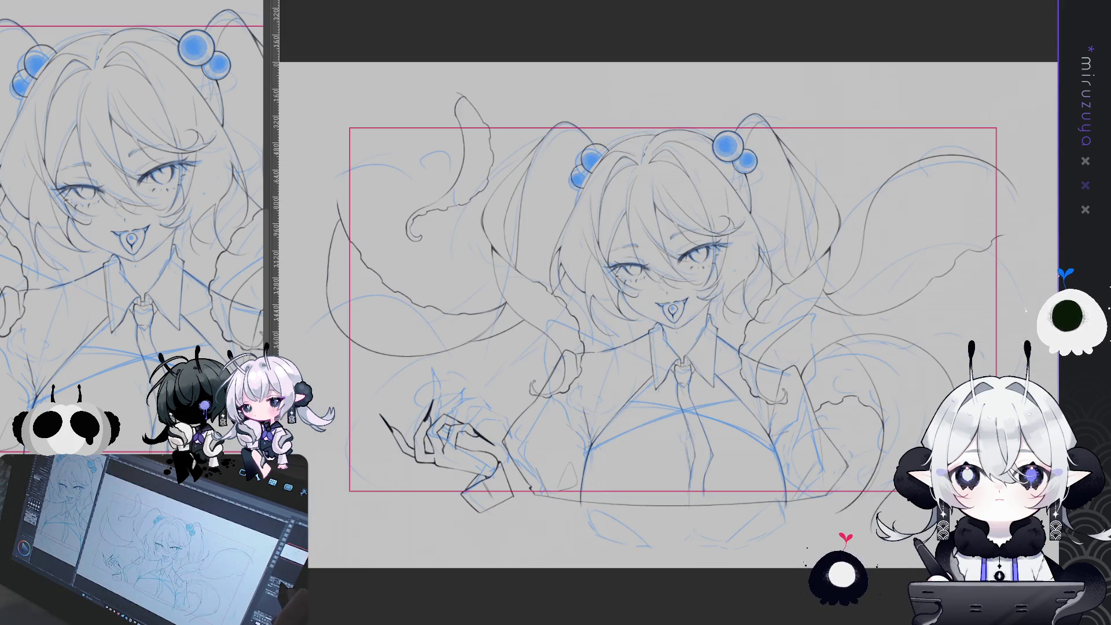
drag(671, 324, 613, 204)
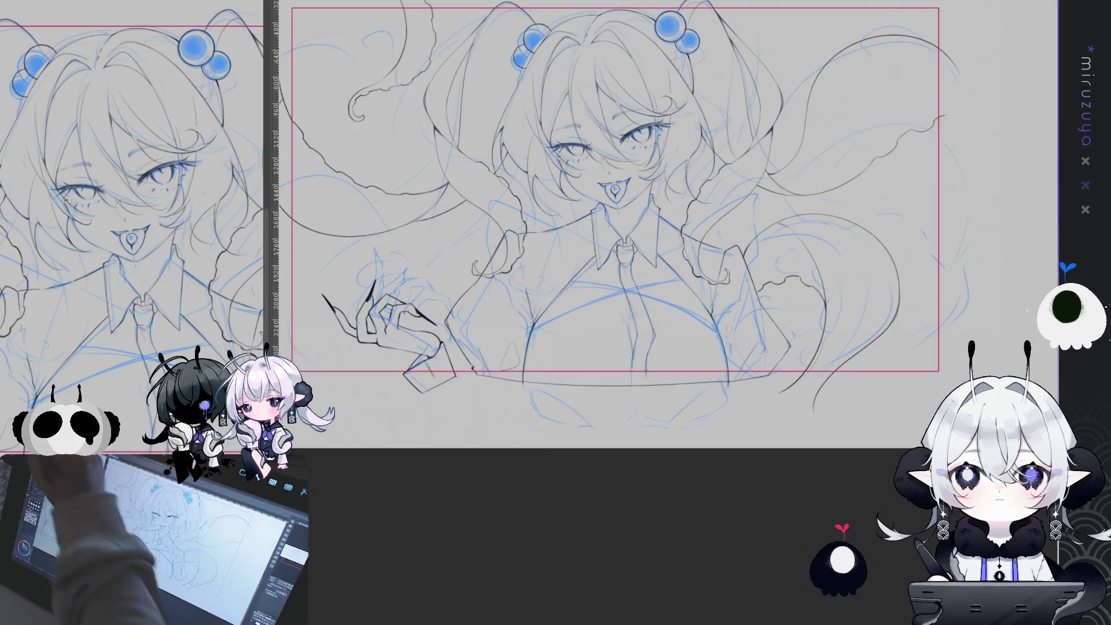
Draw a long curve along the right tail, deselect, and begin resizing the lower-left hand.
mouse_move(833, 425)
mouse_down()
mouse_move(795, 202)
mouse_move(891, 237)
mouse_move(926, 323)
mouse_up()
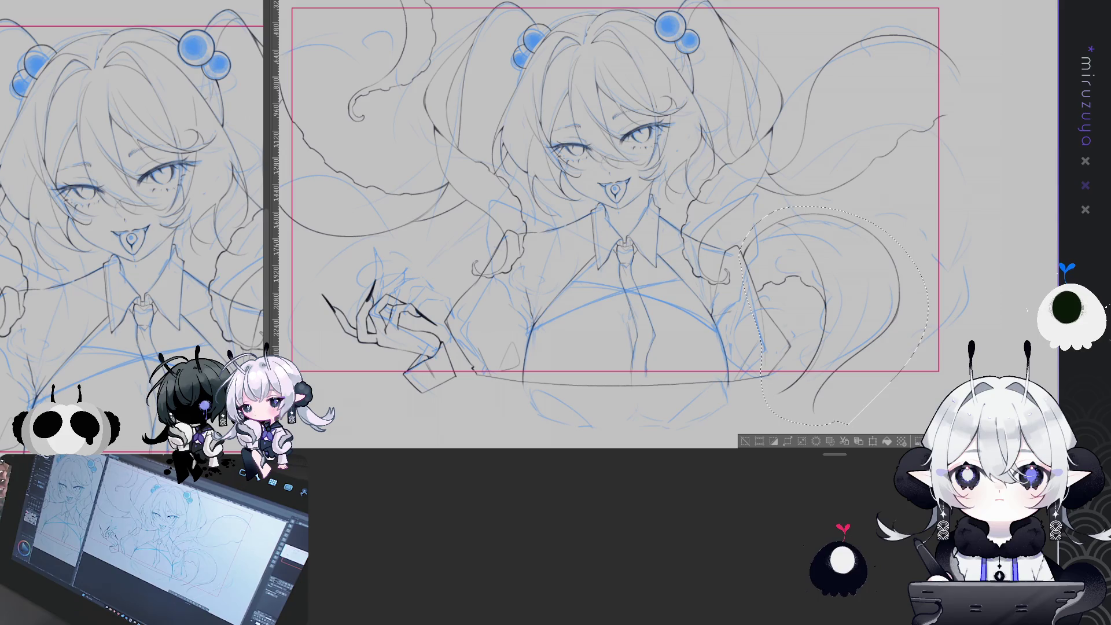
key(ctrl+d)
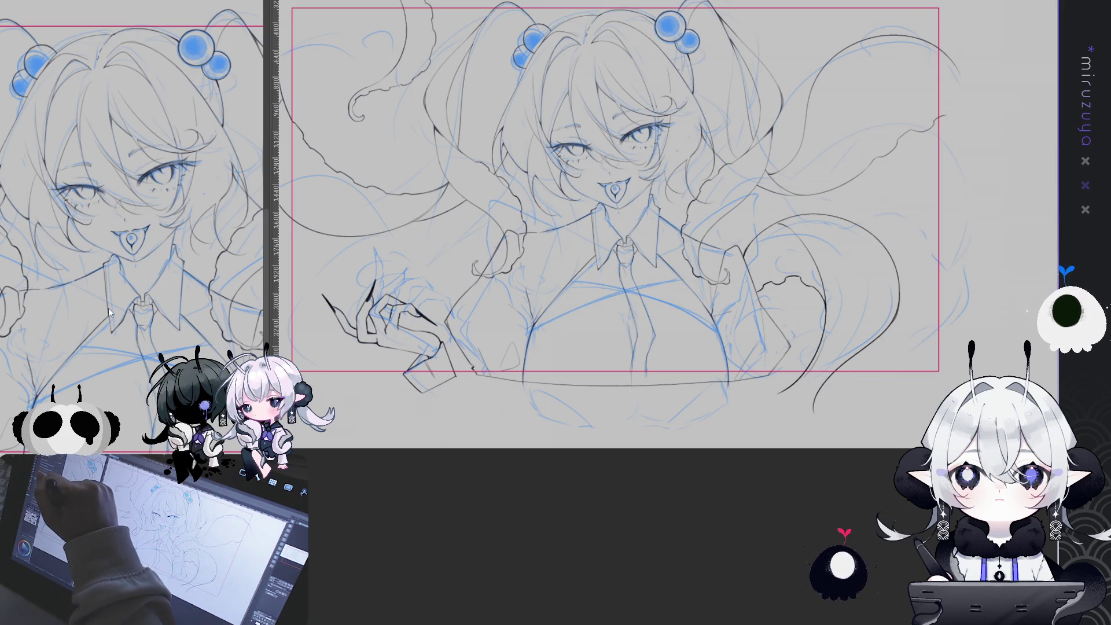
drag(591, 376, 703, 410)
mouse_move(544, 409)
mouse_down()
mouse_move(530, 454)
mouse_move(509, 463)
mouse_move(561, 386)
mouse_up()
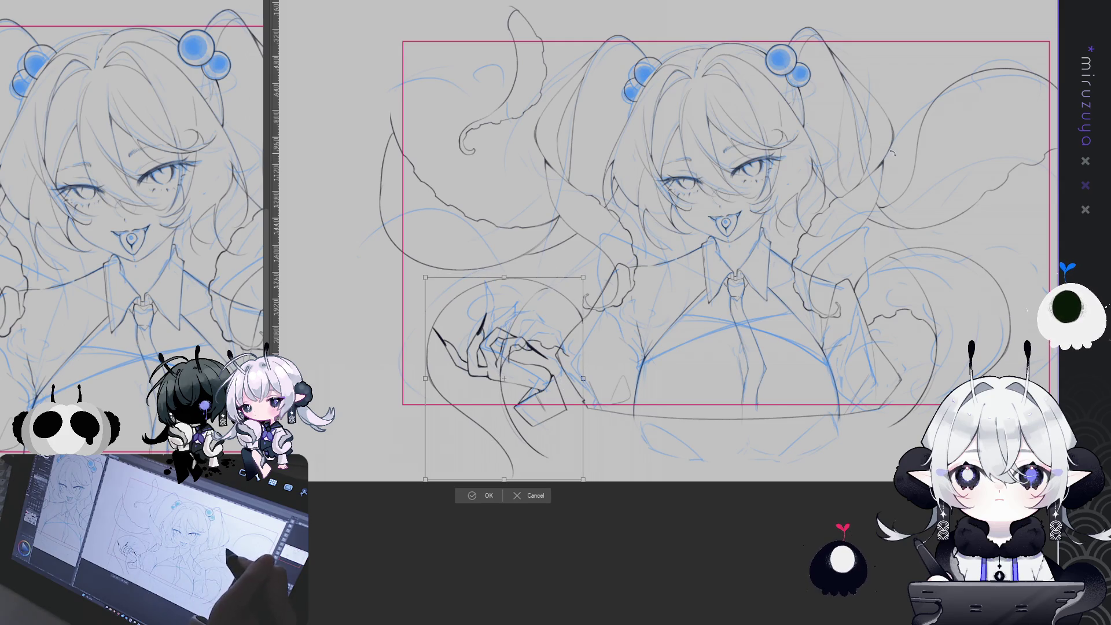
Rotate the hand about 19° counter-clockwise, shift it right and commit, then hide the sketch.
drag(577, 241, 528, 224)
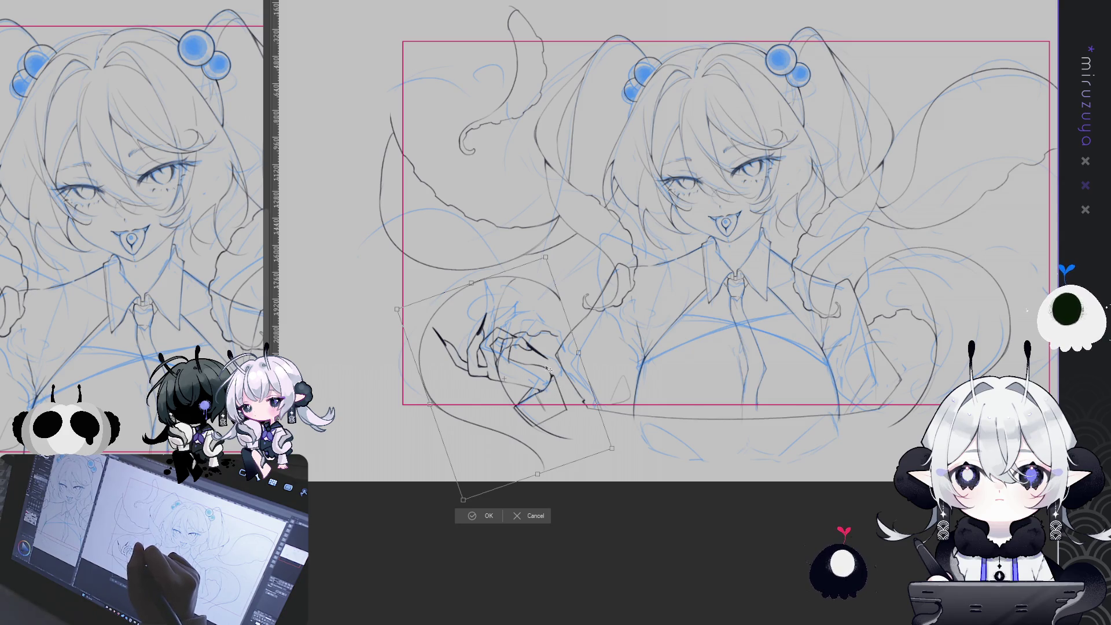
mouse_move(547, 370)
mouse_down()
mouse_move(597, 375)
mouse_move(585, 384)
mouse_up()
key(Return)
drag(532, 445, 533, 348)
key(ctrl+0)
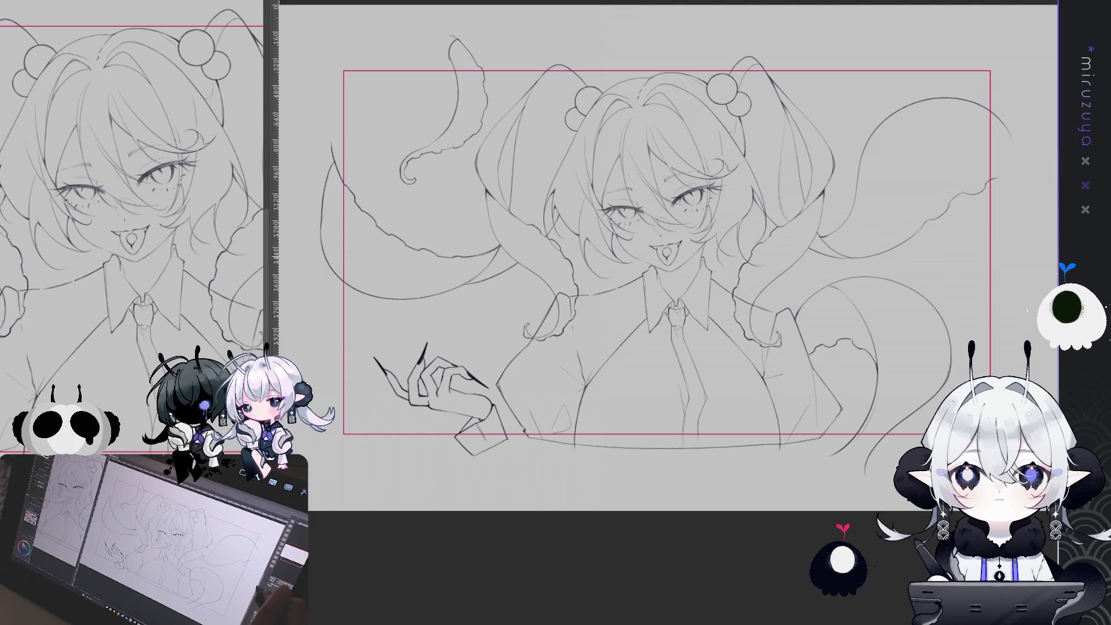
Paste a copy of the hand drawing and drag it toward the lower-left of the canvas.
scroll(665, 249, down, 1)
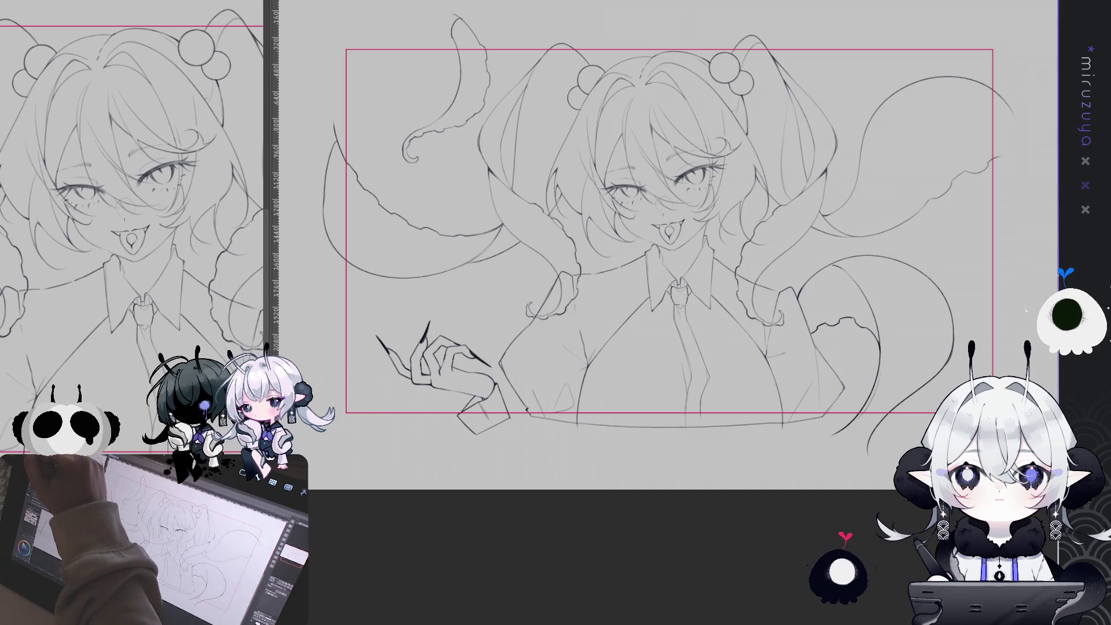
key(ctrl+v)
mouse_move(868, 324)
mouse_down()
mouse_move(528, 288)
mouse_move(503, 298)
mouse_move(576, 317)
mouse_move(592, 338)
mouse_move(474, 346)
mouse_move(513, 308)
mouse_up()
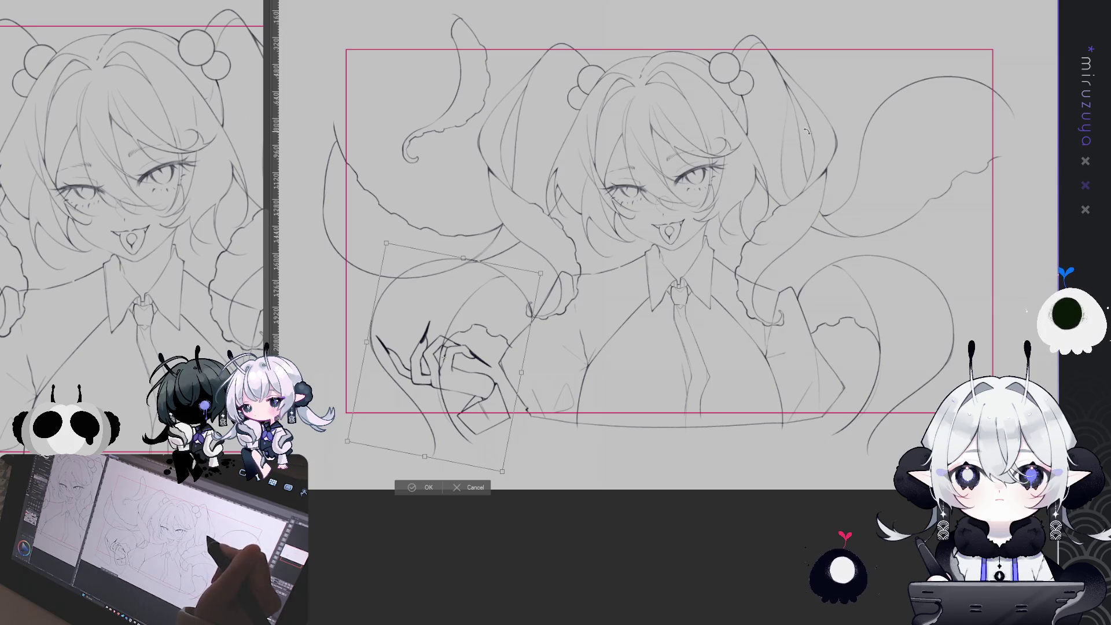
Turn the pasted hand about 10° clockwise, move it up-left, nudge it right, and confirm.
drag(546, 276, 558, 295)
mouse_move(541, 377)
mouse_down()
mouse_move(486, 352)
mouse_move(442, 349)
mouse_move(586, 225)
mouse_up()
mouse_move(557, 278)
mouse_down()
mouse_move(580, 280)
mouse_move(572, 274)
mouse_up()
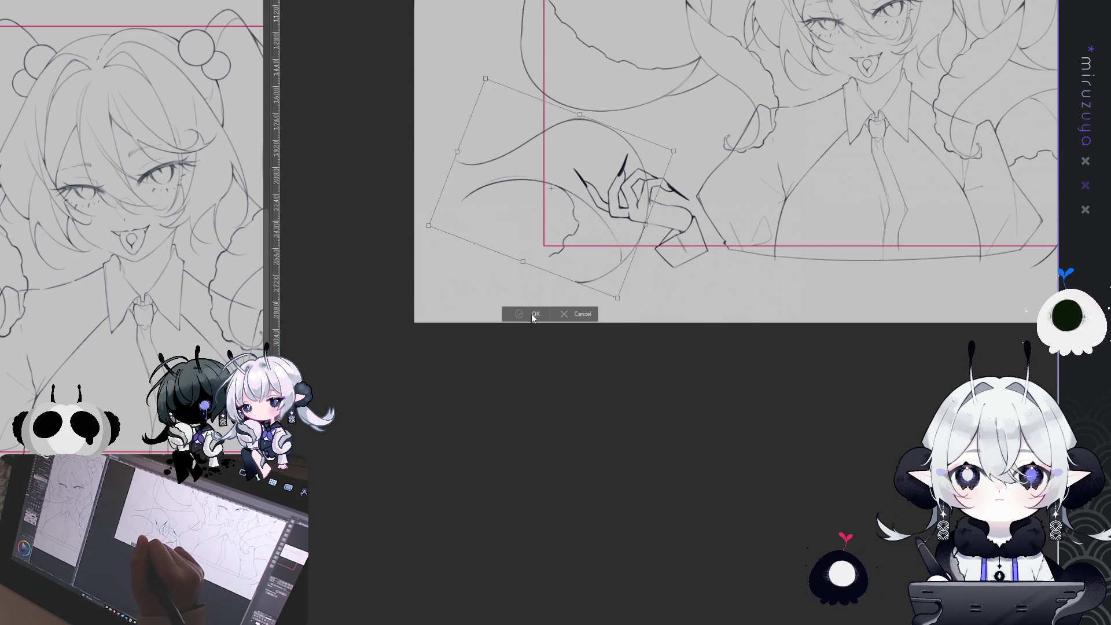
click(533, 314)
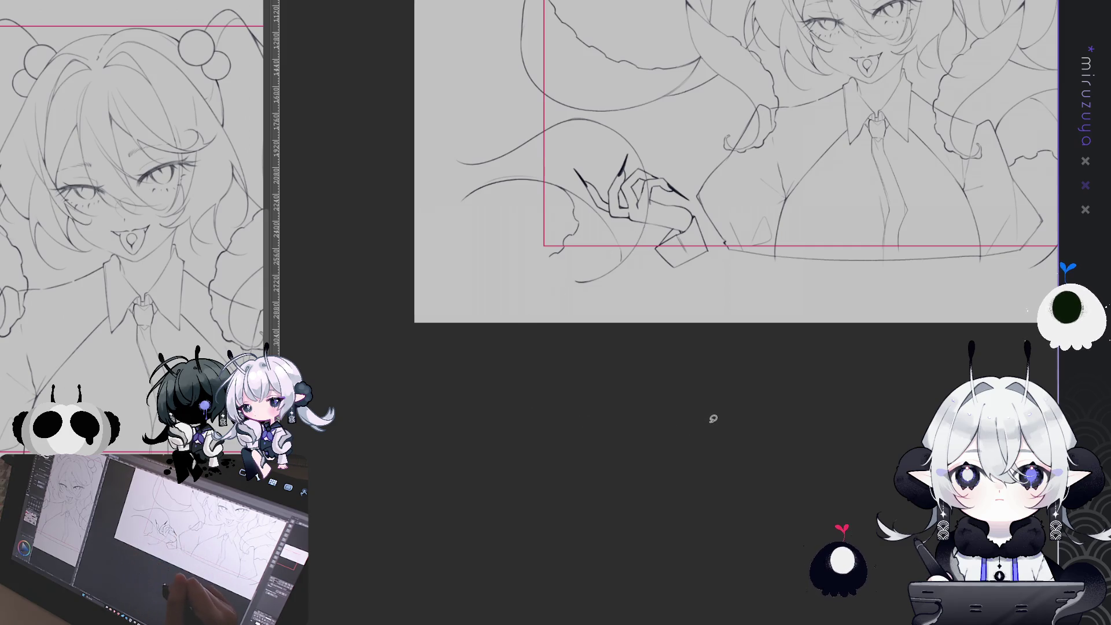
Darken a short pencil line near the lower-left hand in a tilted view, then straighten the view.
mouse_move(644, 484)
mouse_down()
mouse_move(806, 459)
mouse_move(572, 249)
mouse_up()
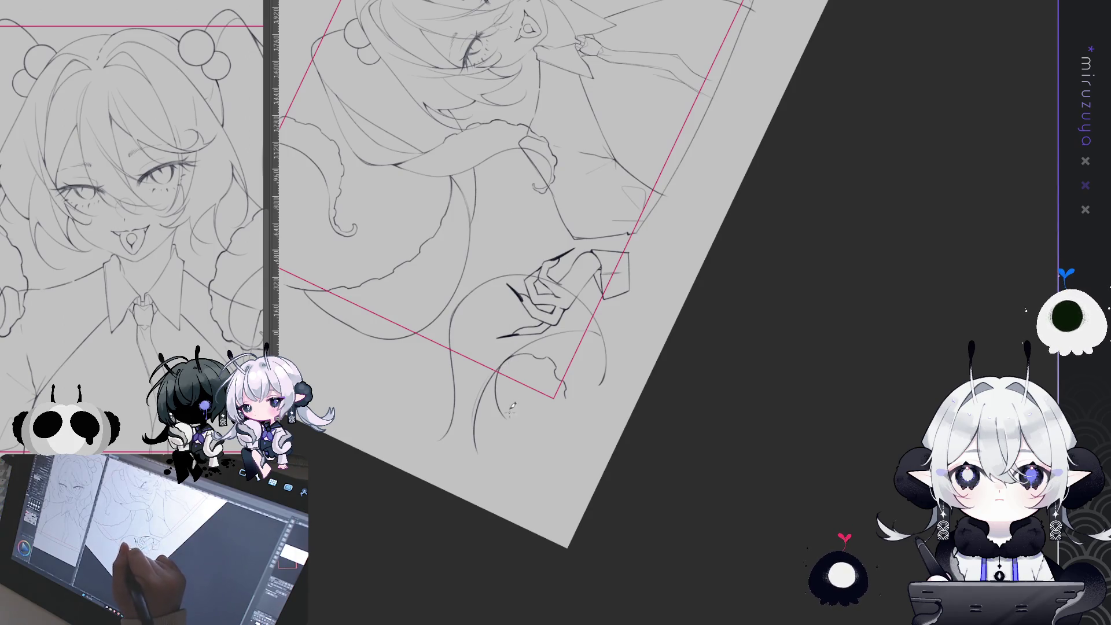
mouse_move(498, 355)
mouse_down()
mouse_move(502, 391)
mouse_move(509, 157)
mouse_up()
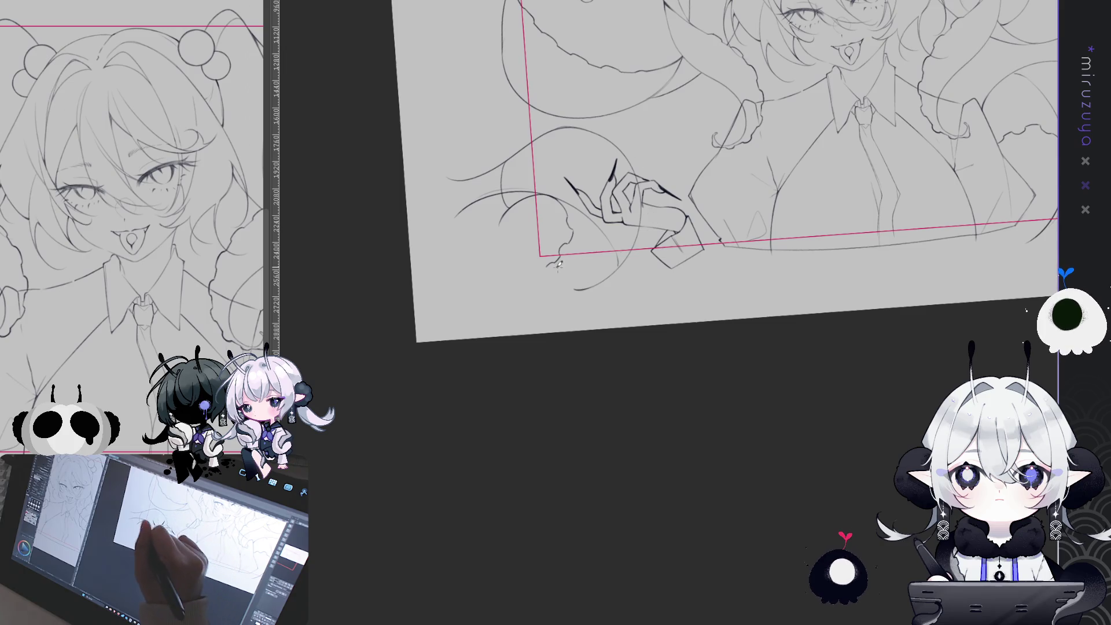
mouse_move(558, 263)
mouse_down()
mouse_move(526, 283)
mouse_move(500, 350)
mouse_up()
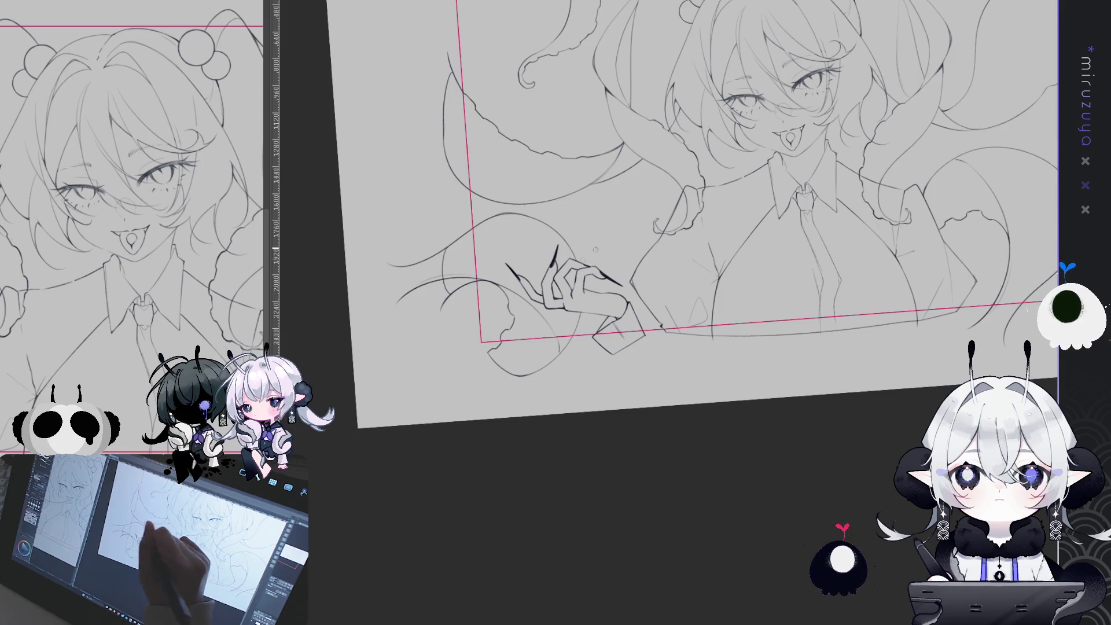
key(ctrl+at)
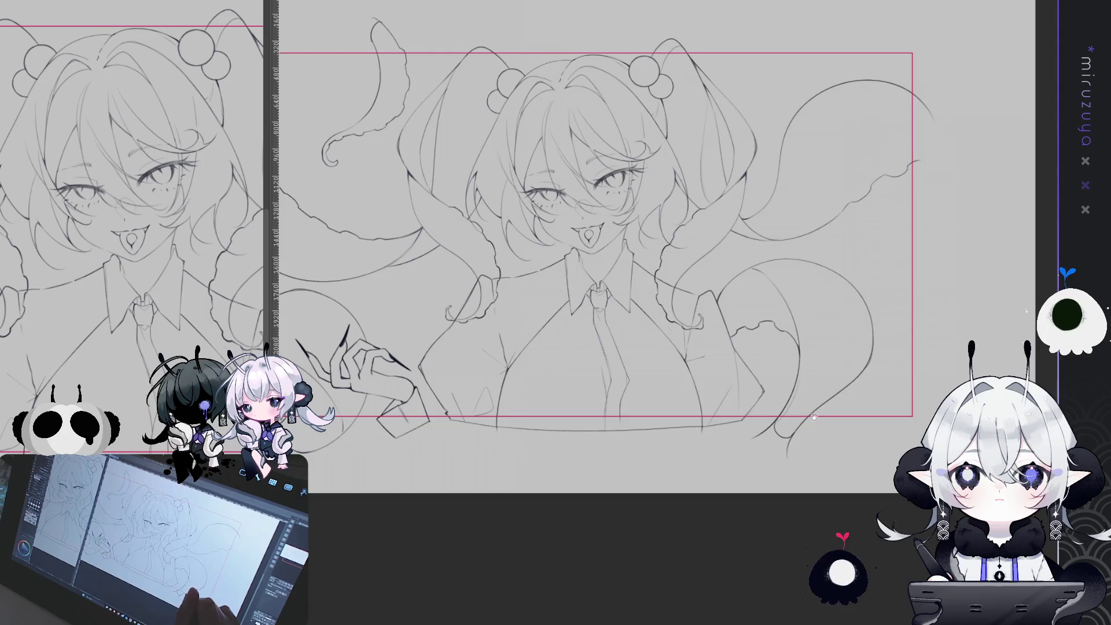
scroll(814, 417, up, 1)
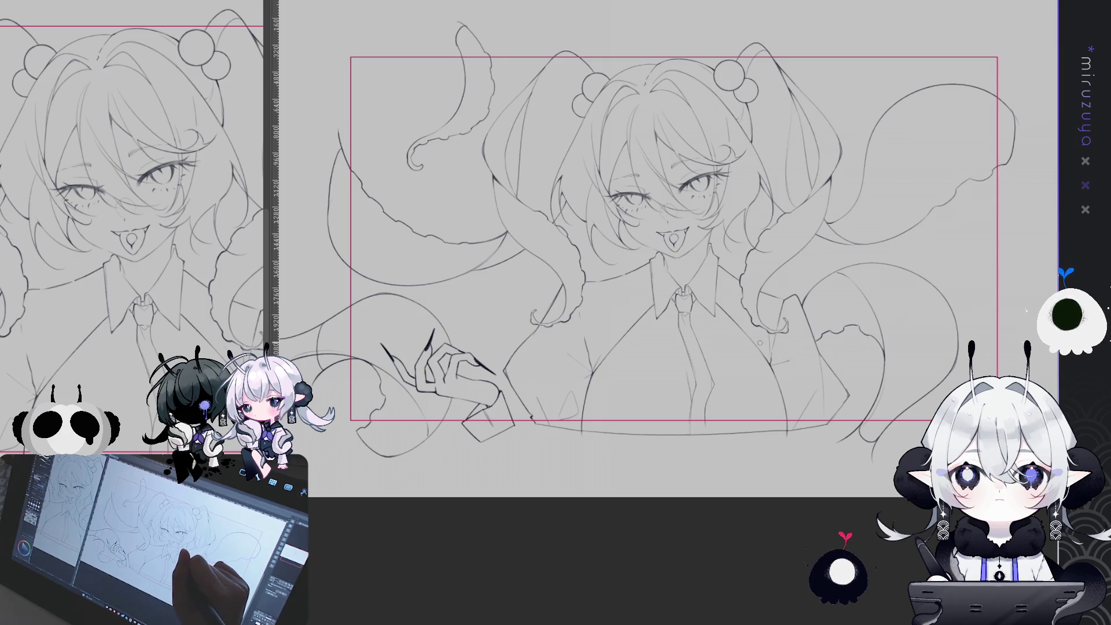
drag(638, 300, 592, 337)
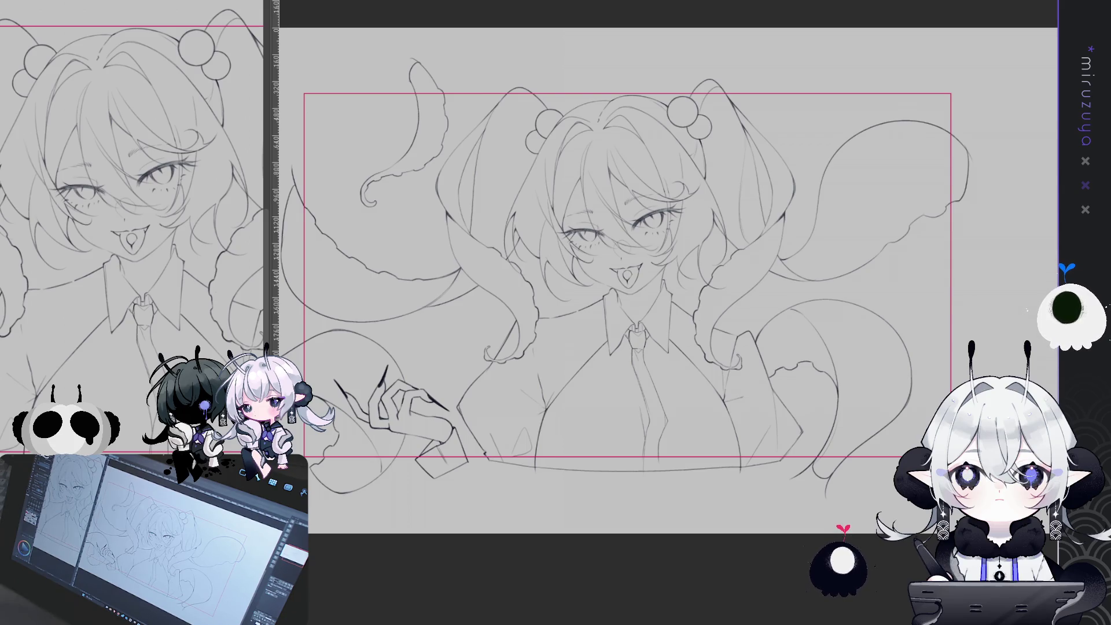
key(ctrl+minus)
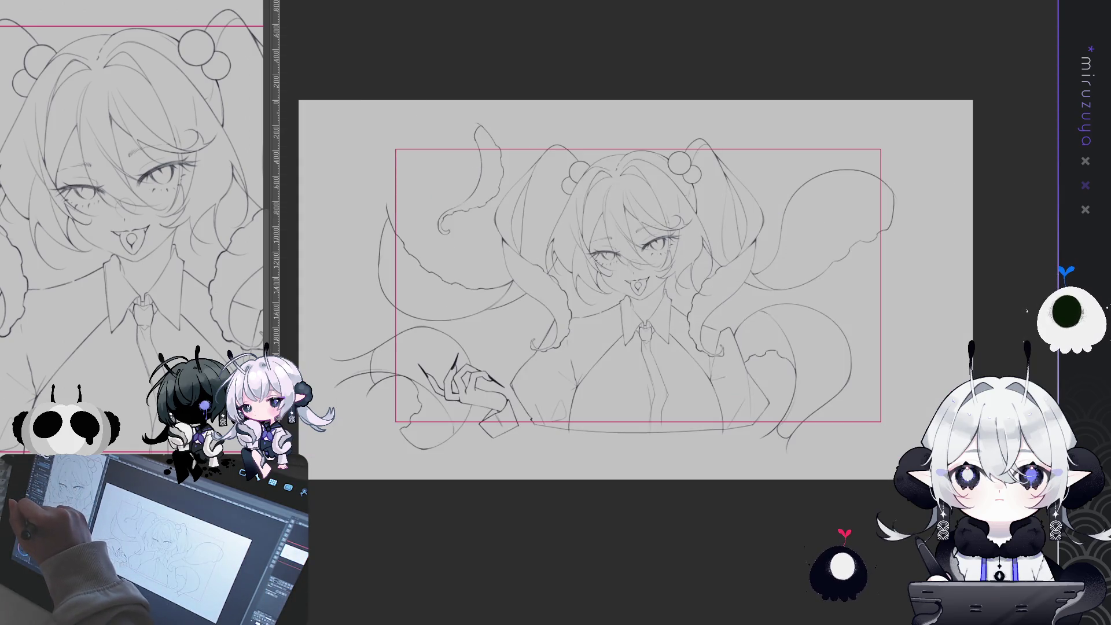
Fill the upper-left tentacle and the lower-left tentacle with hand in purple-grey.
drag(489, 108, 480, 225)
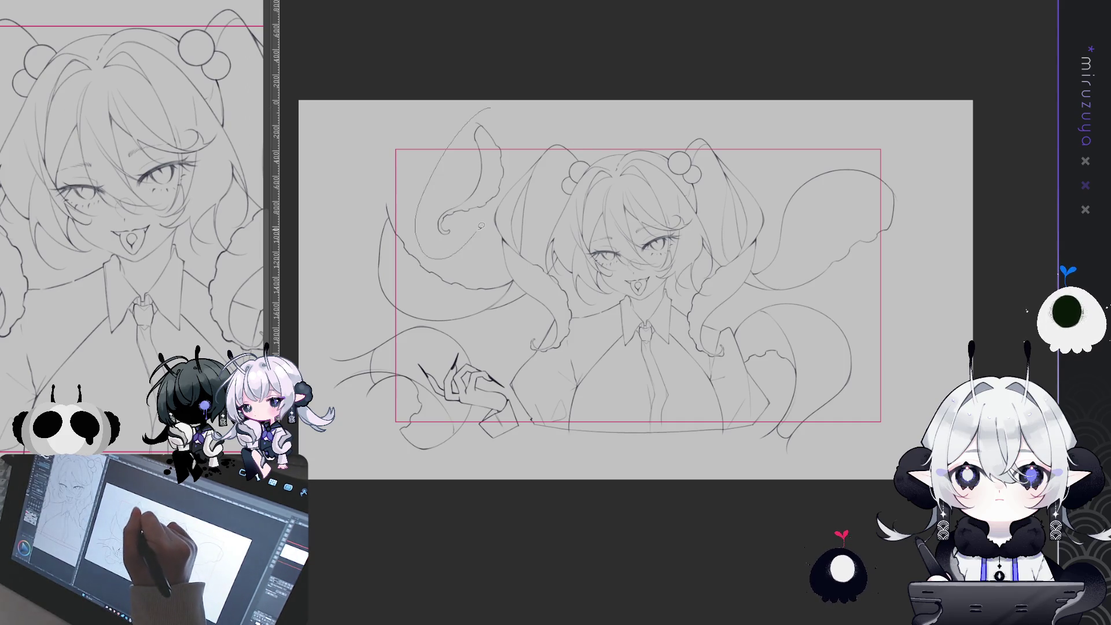
click(488, 162)
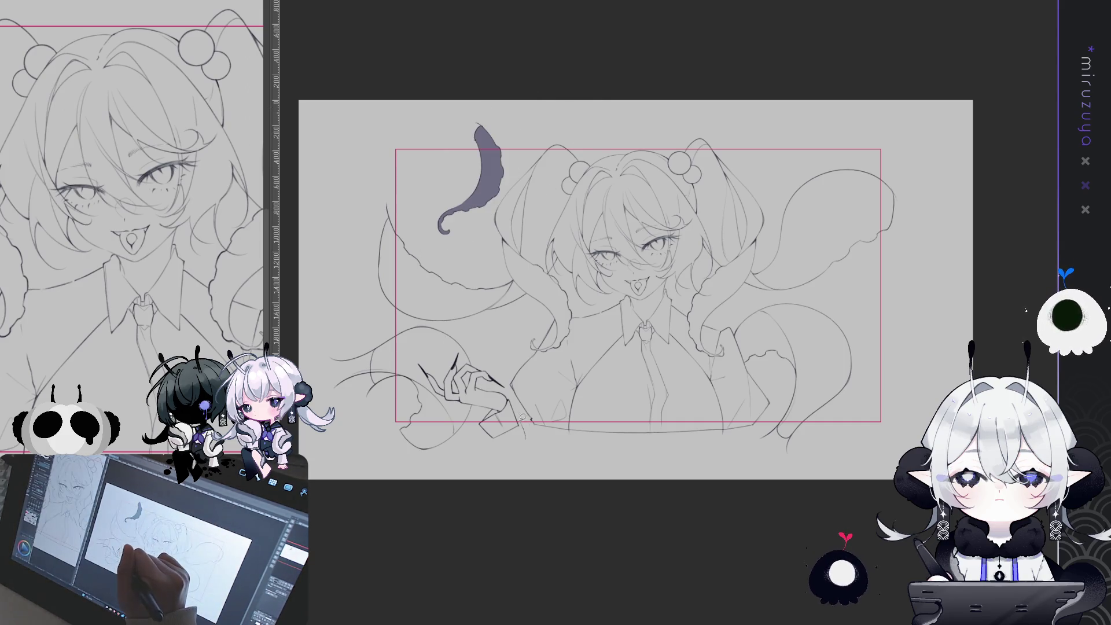
drag(509, 371, 483, 460)
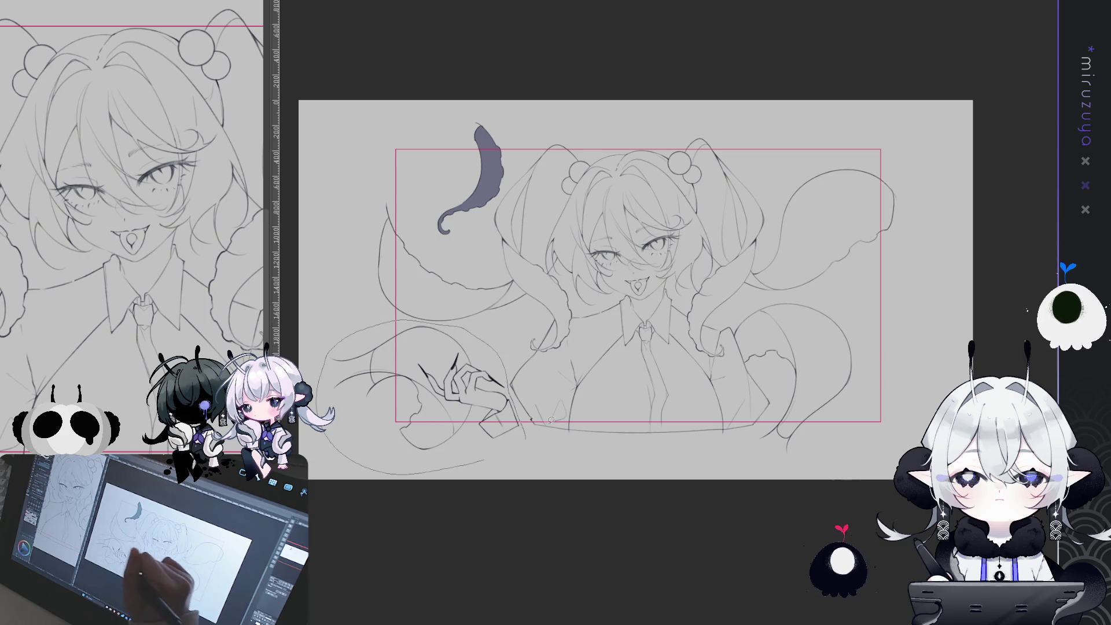
click(404, 376)
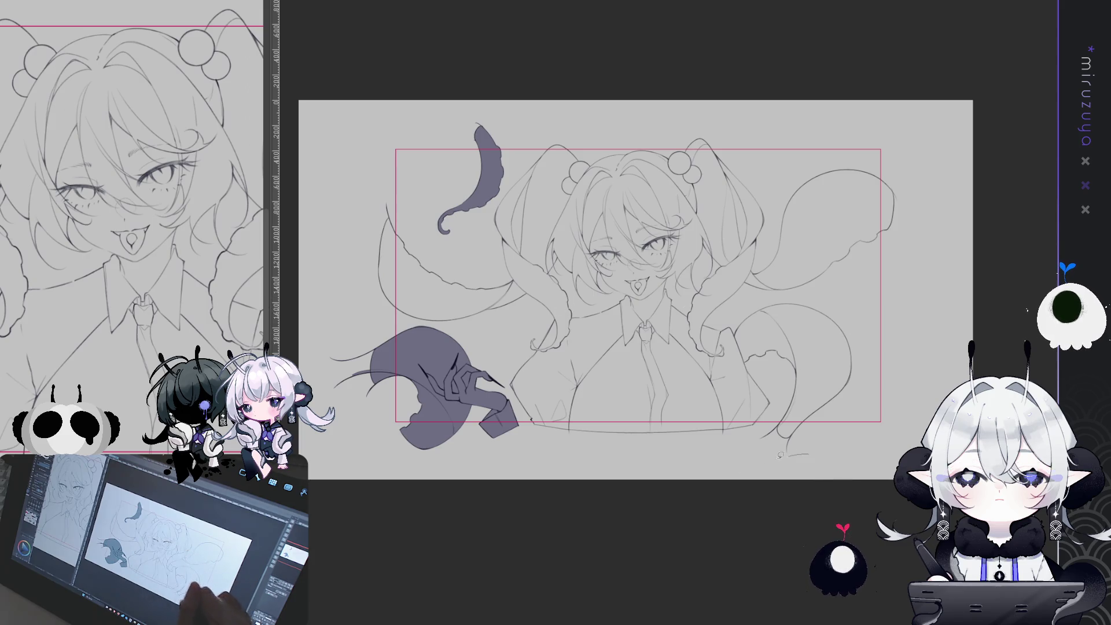
Outline the remaining tentacle and figure edge, then fill the whole silhouette purple-grey.
drag(809, 454, 523, 412)
drag(503, 300, 350, 174)
mouse_move(516, 168)
mouse_down()
mouse_move(639, 116)
mouse_move(805, 120)
mouse_move(820, 297)
mouse_up()
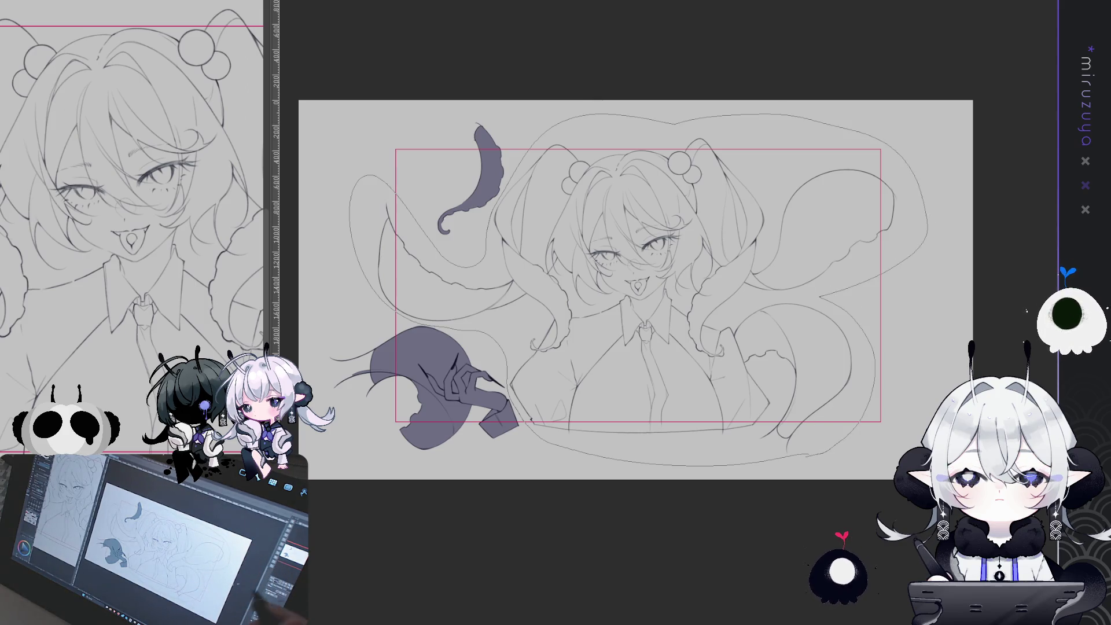
click(794, 444)
key(ctrl+plus)
key(ctrl+plus)
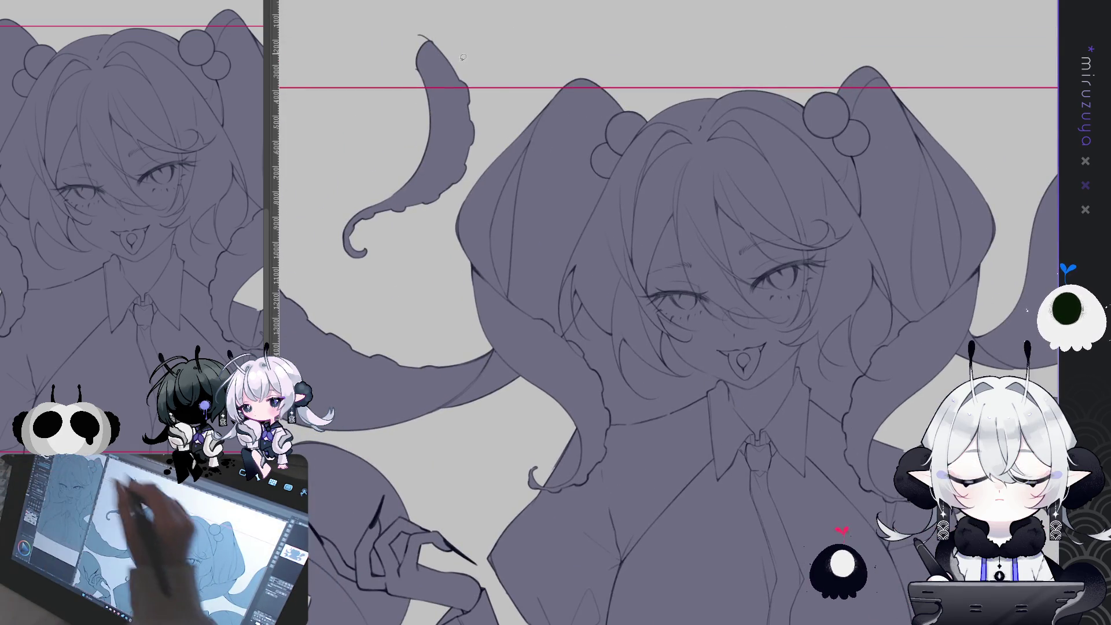
Cut a light crescent into the left hair and clear base over the lower hair and cheeks.
drag(511, 301, 531, 149)
drag(593, 295, 512, 211)
mouse_move(615, 333)
mouse_down()
mouse_move(652, 304)
mouse_move(613, 237)
mouse_up()
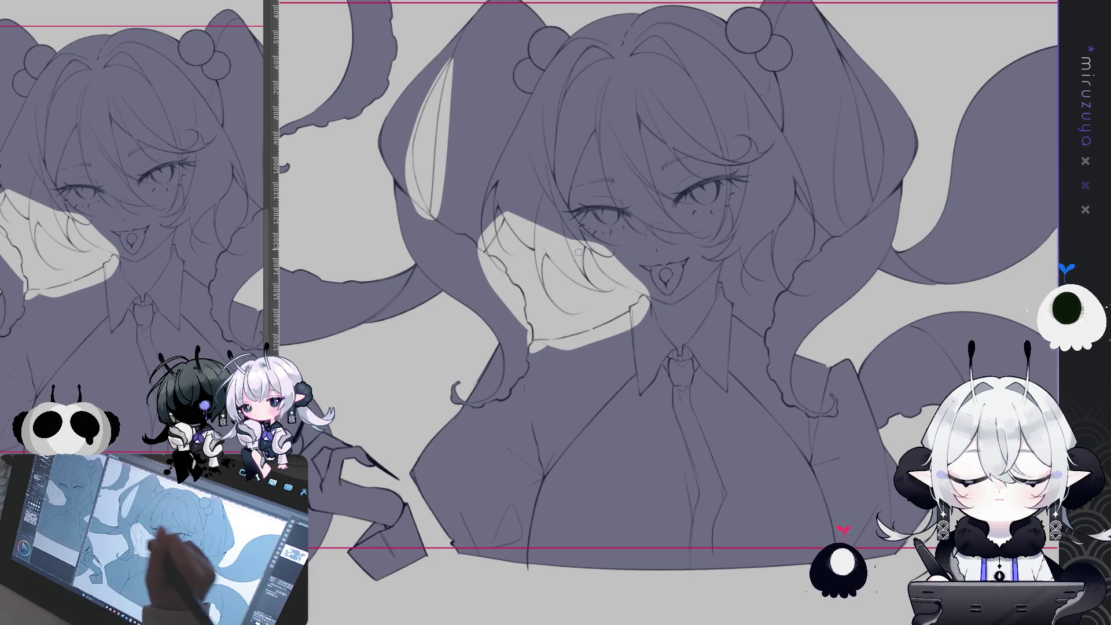
mouse_move(863, 256)
mouse_down()
mouse_move(638, 286)
mouse_move(644, 292)
mouse_up()
mouse_move(556, 370)
mouse_down()
mouse_move(604, 211)
mouse_move(627, 309)
mouse_up()
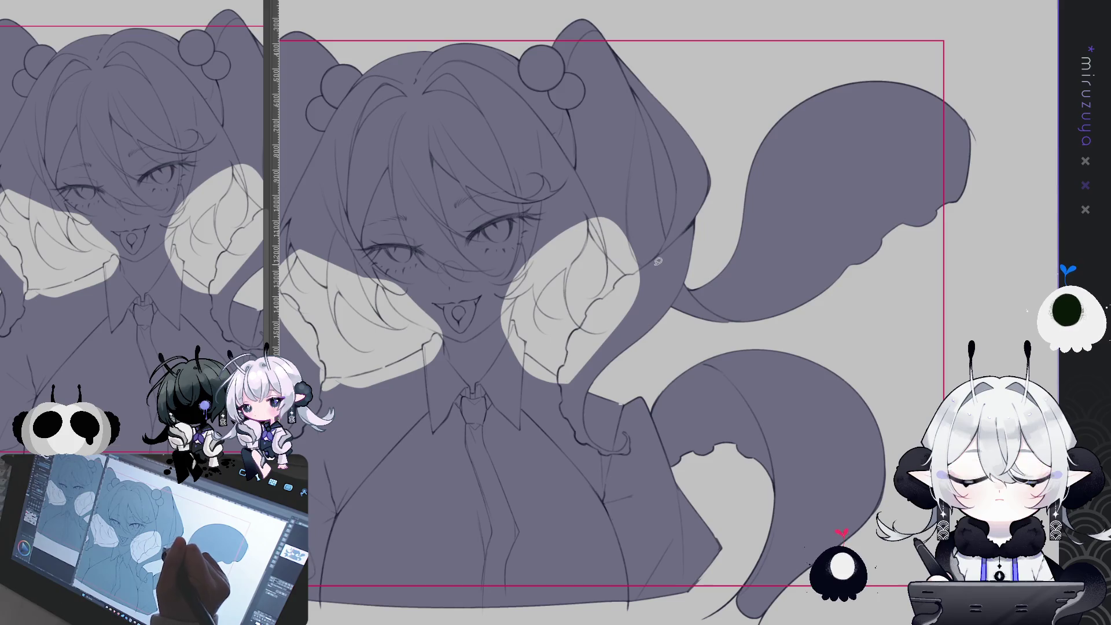
Refill both cheeks and the leftover gaps by the collar and neck with the base colour.
drag(656, 271, 644, 184)
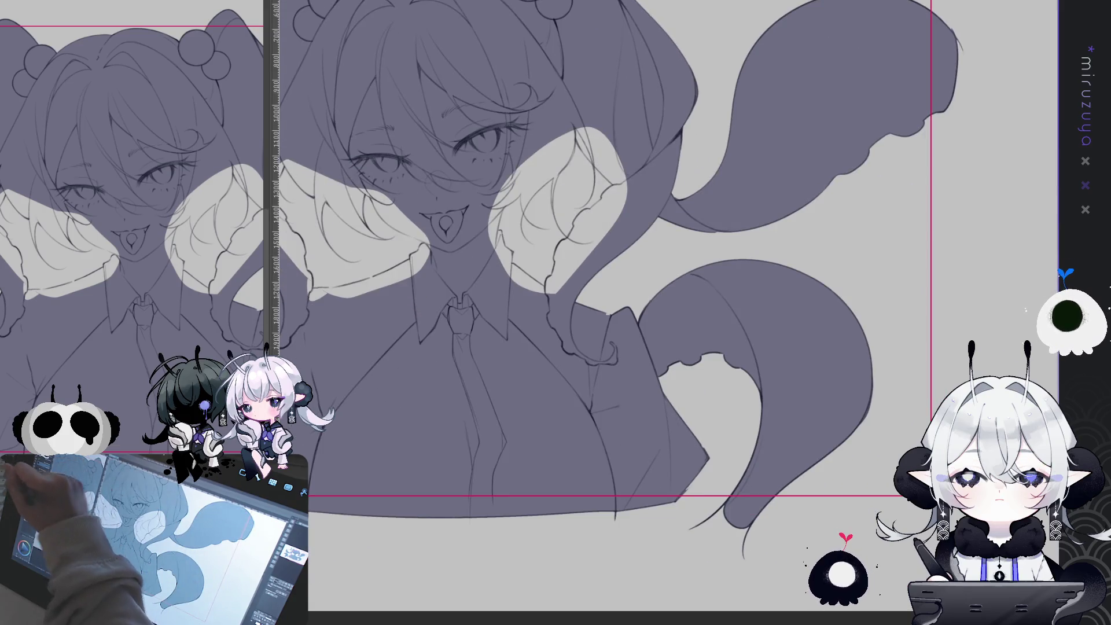
mouse_move(546, 253)
mouse_down()
mouse_move(483, 266)
mouse_move(550, 217)
mouse_up()
drag(491, 247, 579, 226)
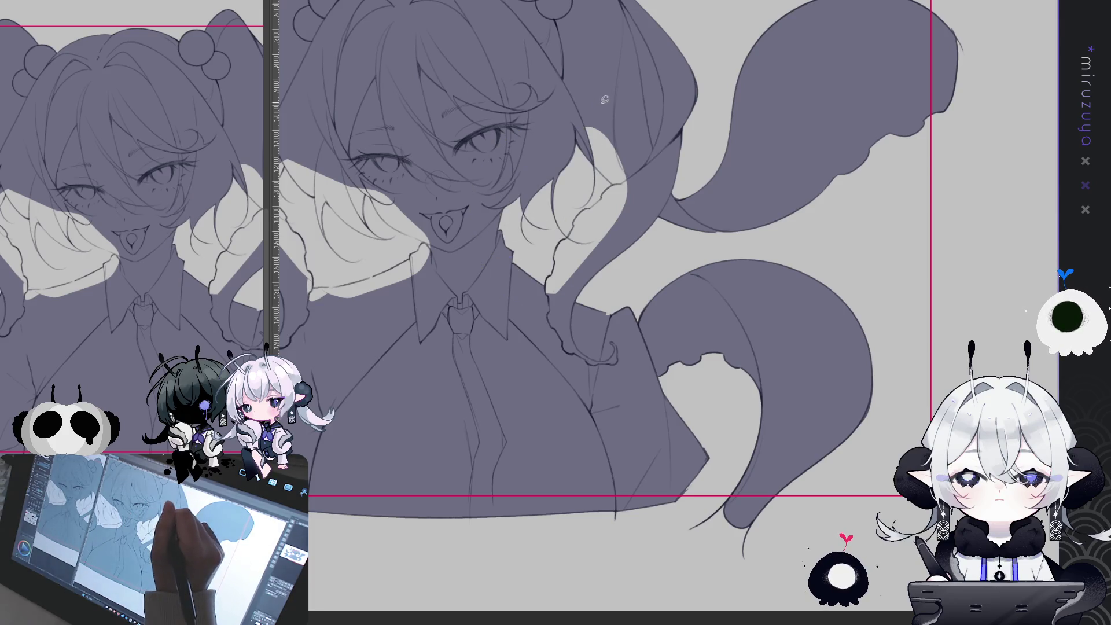
mouse_move(624, 130)
mouse_down()
mouse_move(573, 208)
mouse_move(553, 289)
mouse_up()
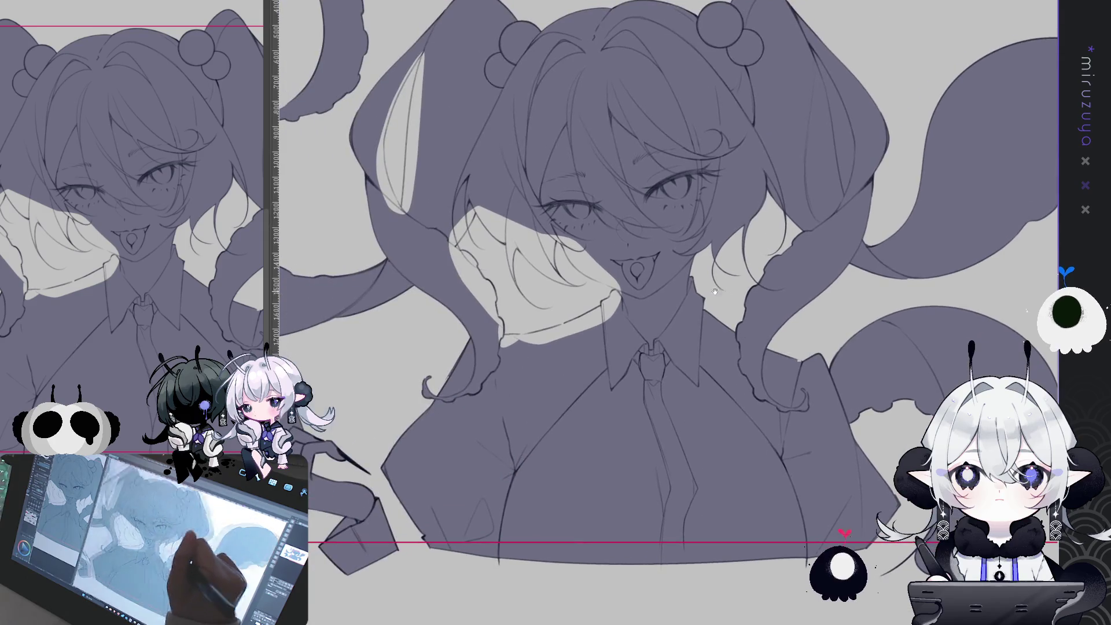
drag(473, 119, 667, 168)
drag(633, 300, 667, 169)
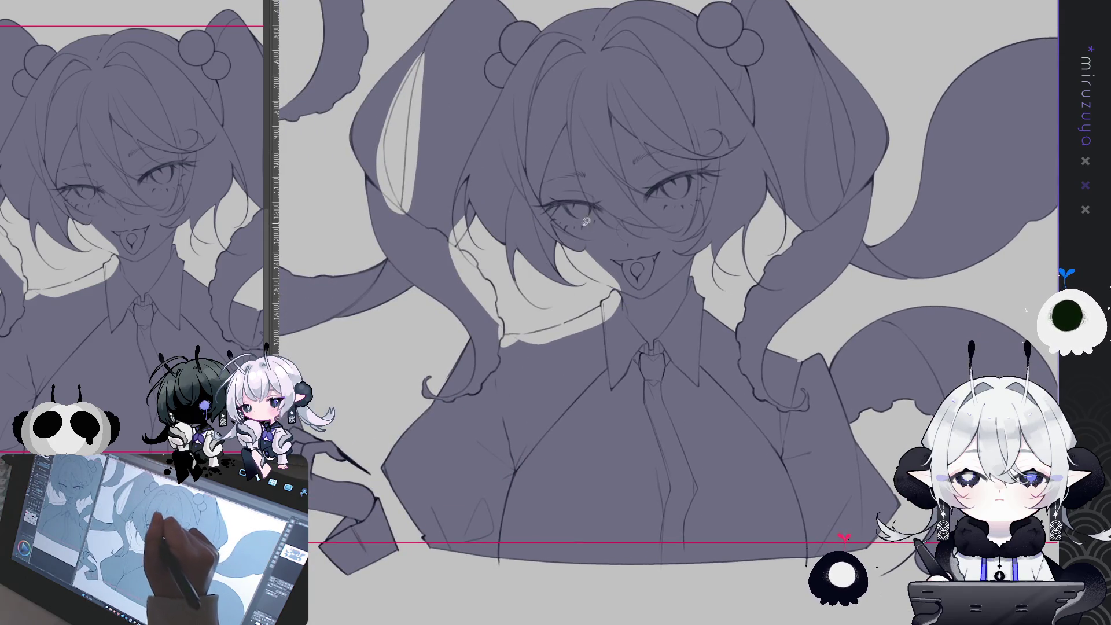
drag(614, 307, 660, 257)
drag(607, 289, 497, 342)
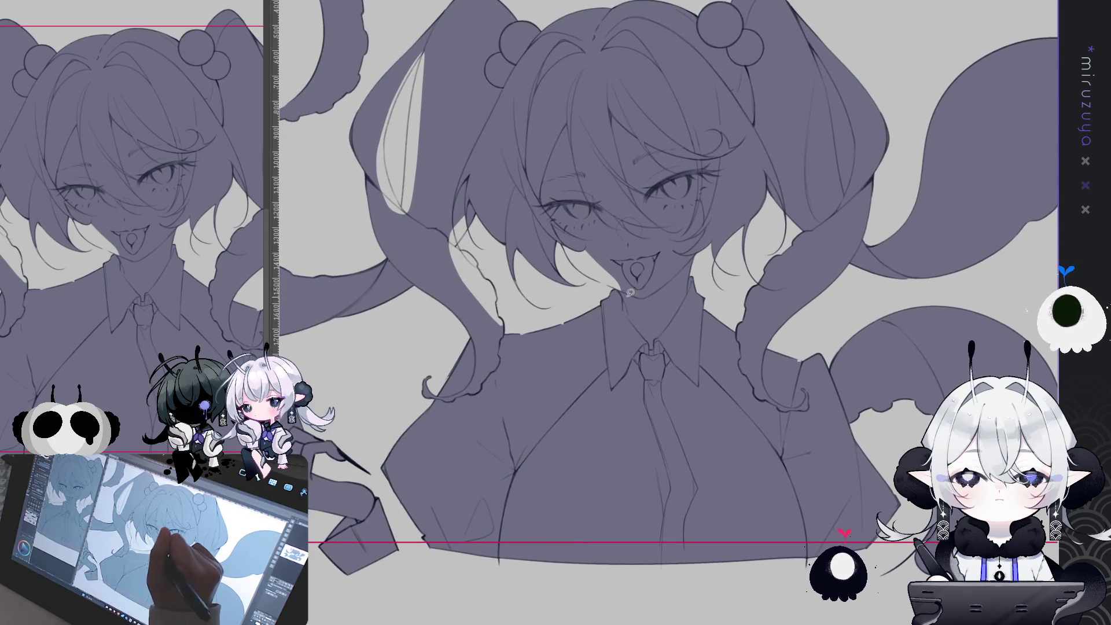